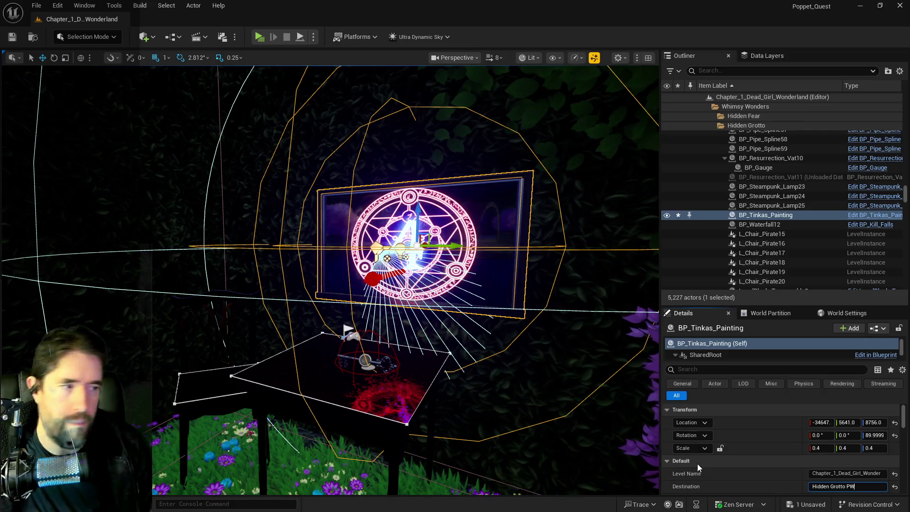
# Save the level with the painting's Hidden Grotto PW destination and move the view off the painting
pyautogui.hotkey('ctrl', 's')
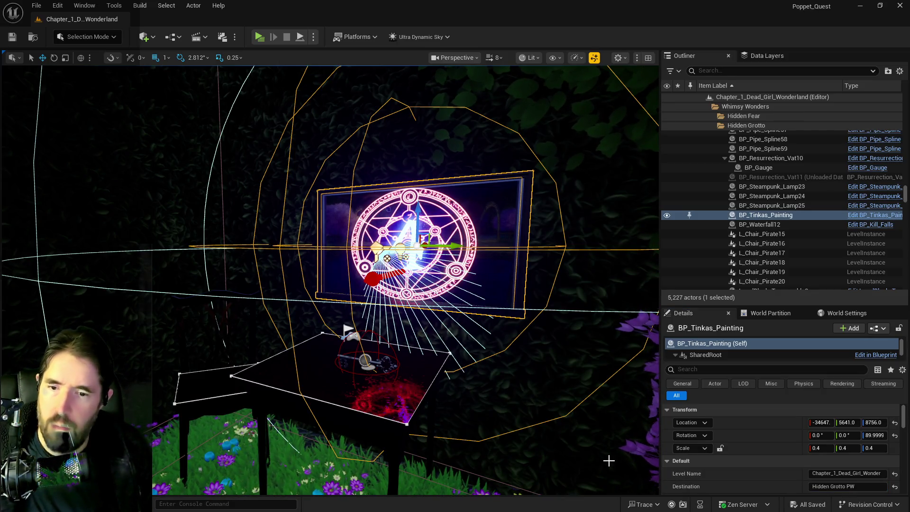
pyautogui.moveTo(577, 431); pyautogui.dragTo(507, 403)
# In BP_Tinkas_Painting, make the Glass component block the Camera trace, then shrink the editor window
pyautogui.hotkey('ctrl', 'e')
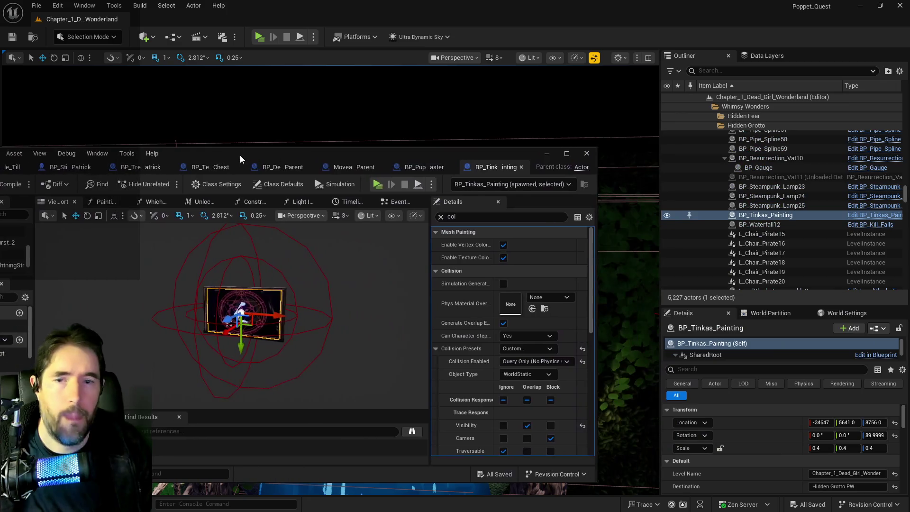
pyautogui.doubleClick(240, 155)
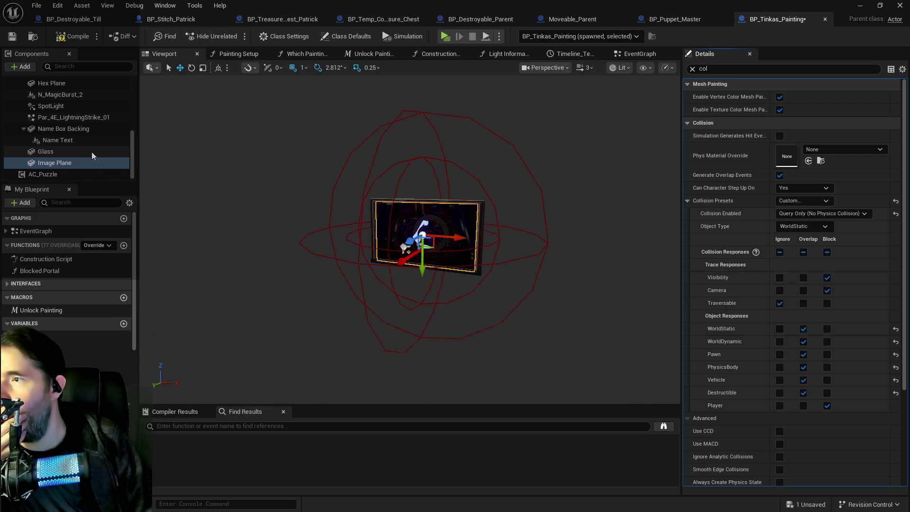
pyautogui.click(78, 152)
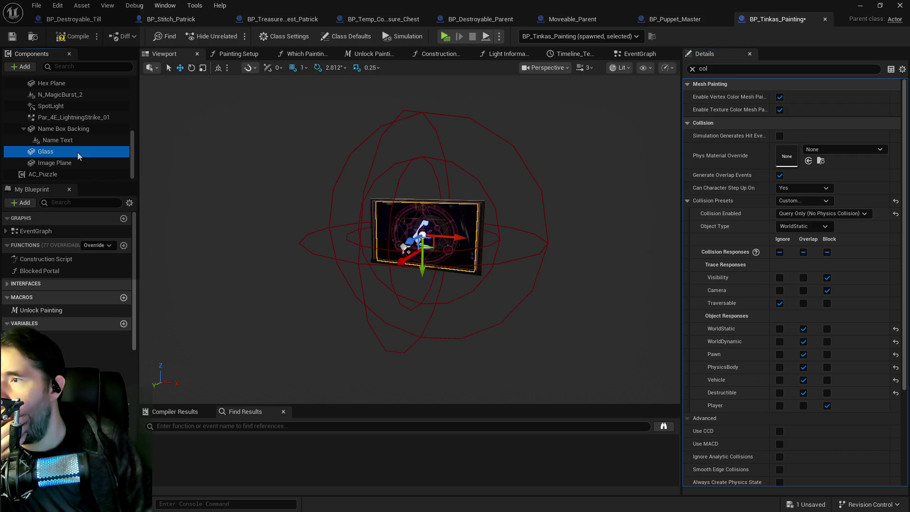
pyautogui.click(828, 291)
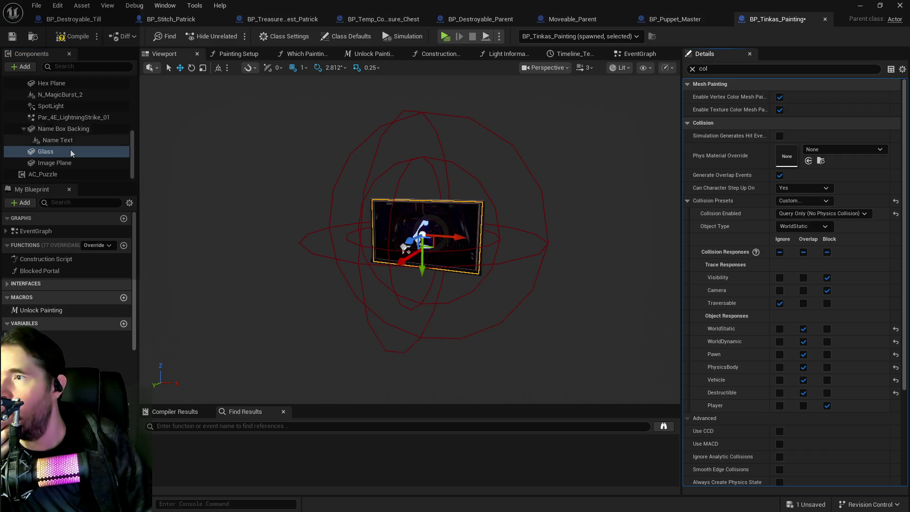
pyautogui.scroll(3, 66, 133)
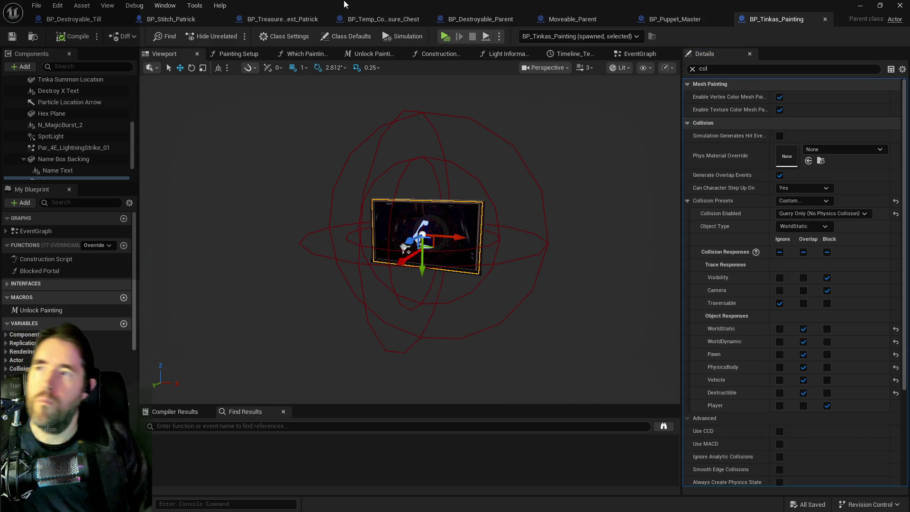
pyautogui.press('super+Down')
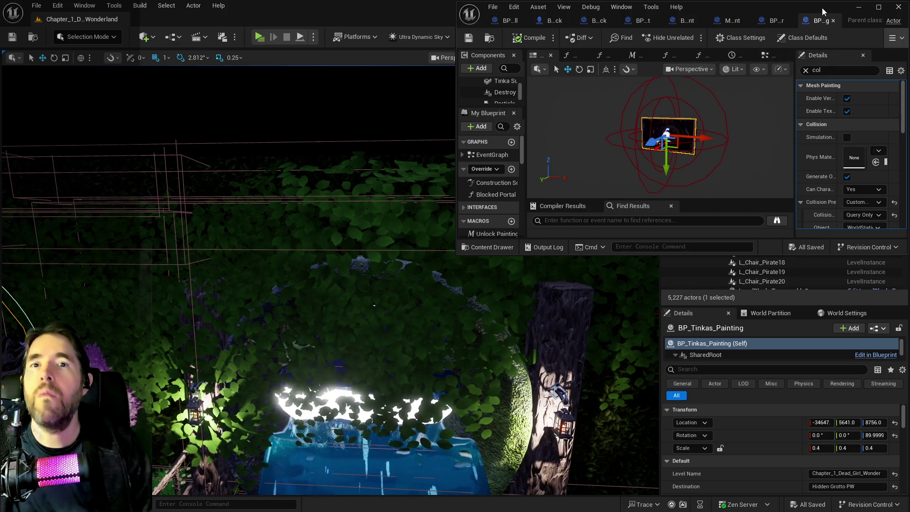
# Frame the painting and play-test the level in a Standalone preview, then stop it
pyautogui.press('super+Down')
pyautogui.press('f')
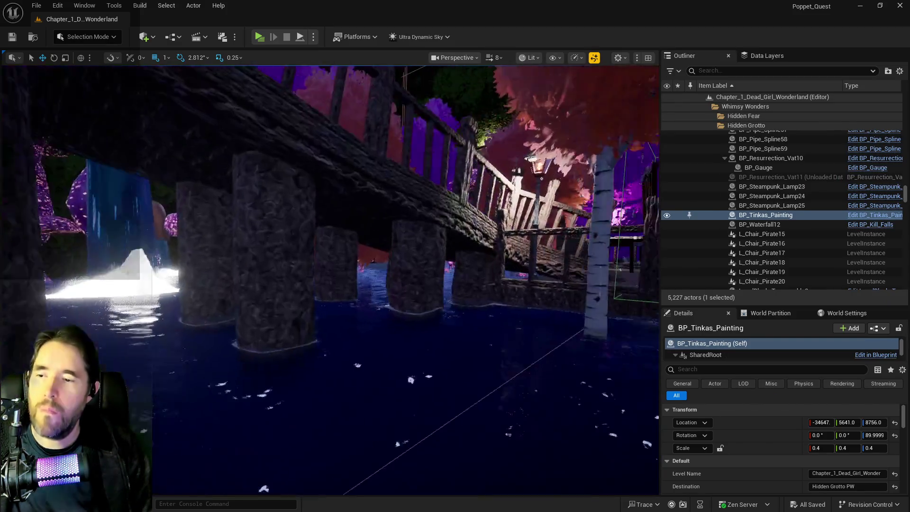
pyautogui.scroll(10, 390, 193)
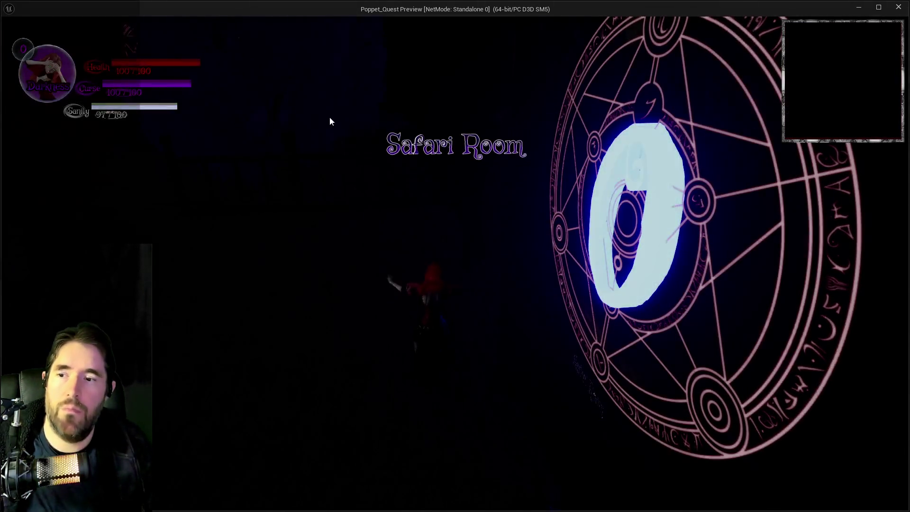
pyautogui.click(329, 122)
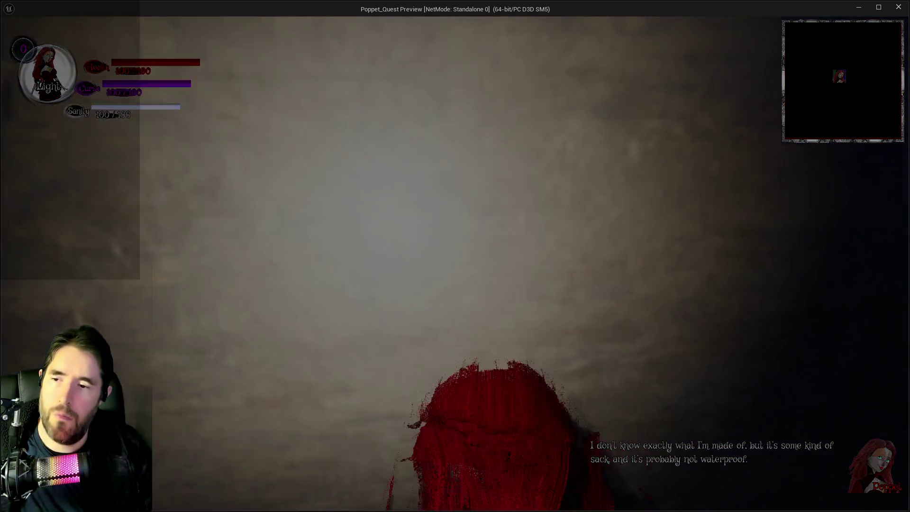
pyautogui.press('Escape')
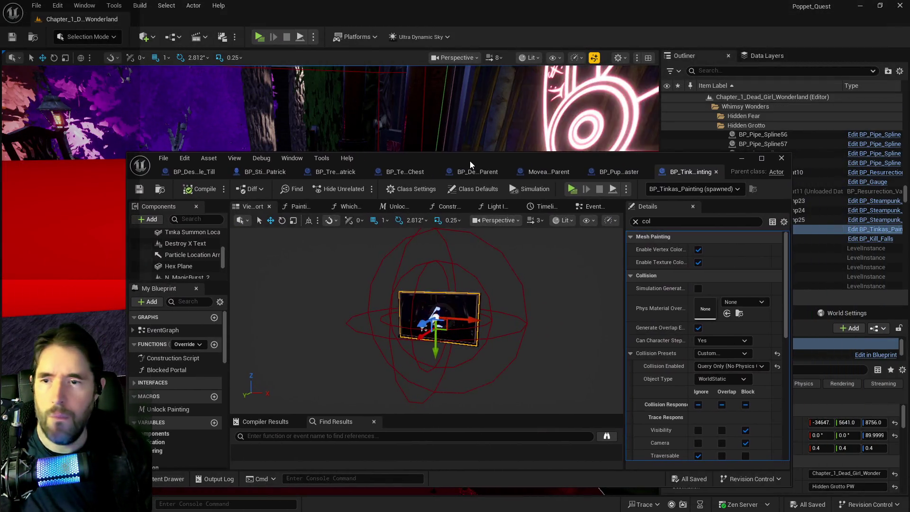
# Reopen the painting Blueprint and compare the Image Plane and Glass collision settings
pyautogui.doubleClick(470, 161)
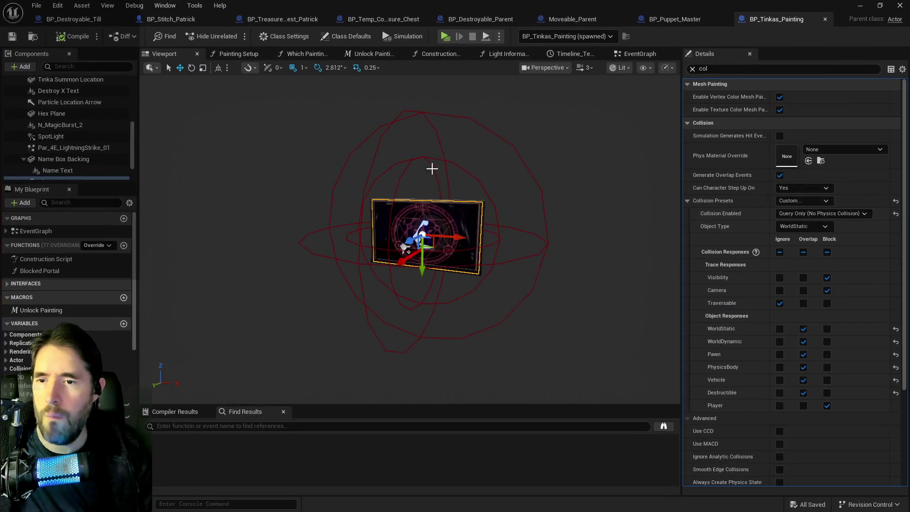
pyautogui.click(452, 223)
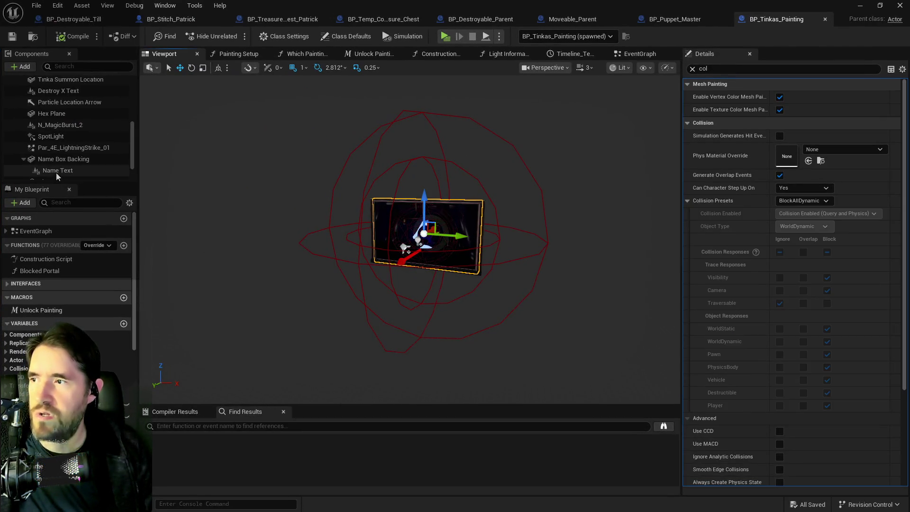
pyautogui.scroll(-2, 61, 172)
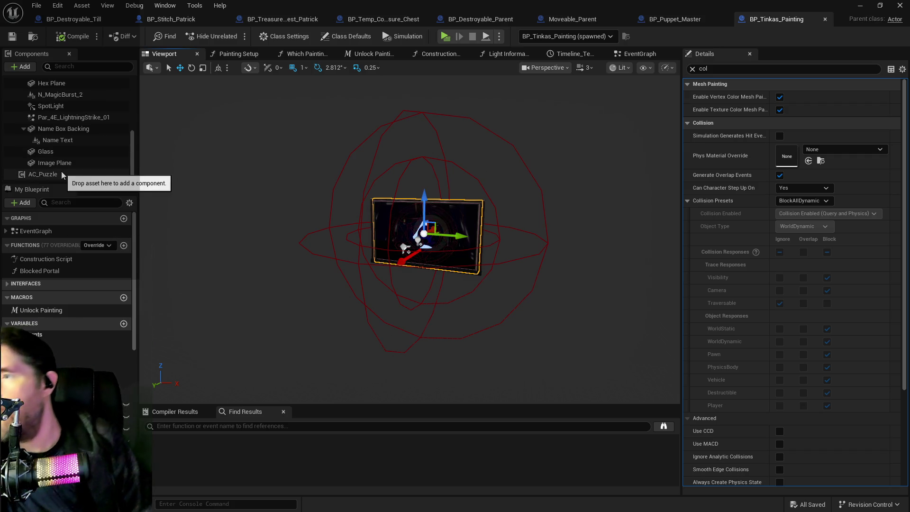
pyautogui.click(61, 164)
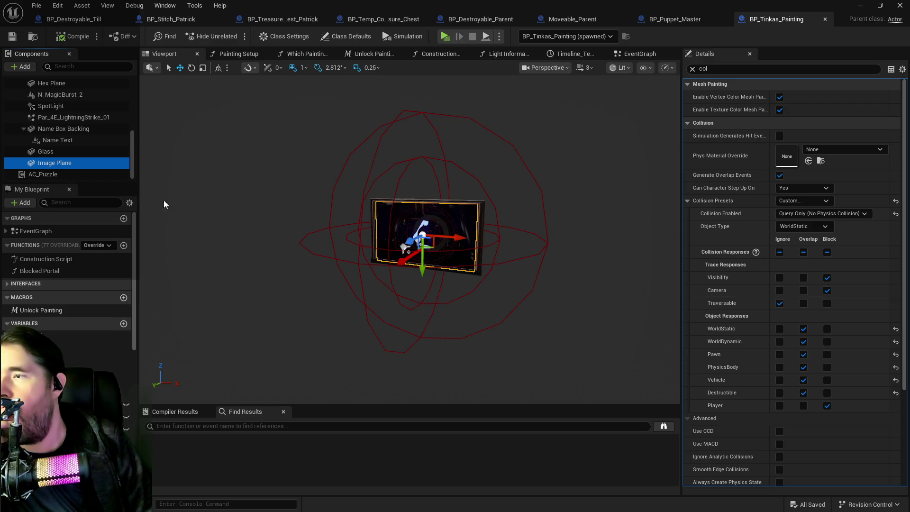
pyautogui.click(47, 152)
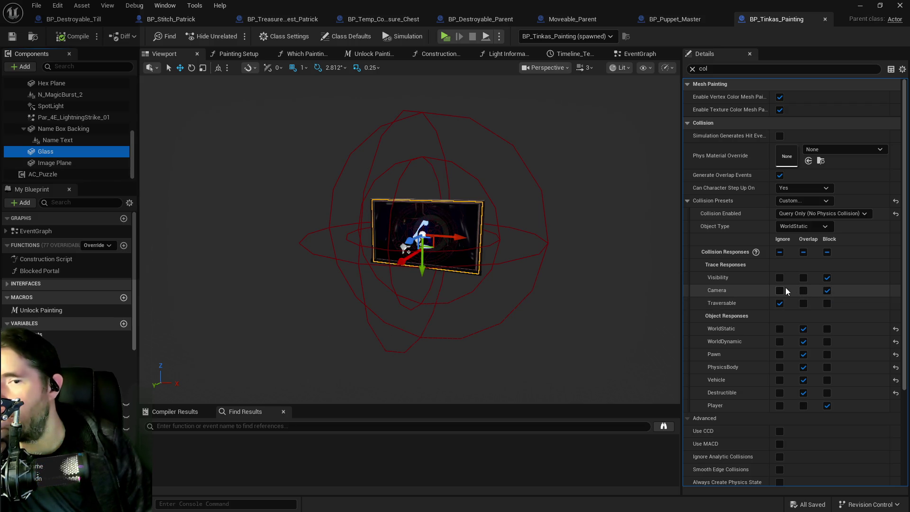
pyautogui.click(45, 163)
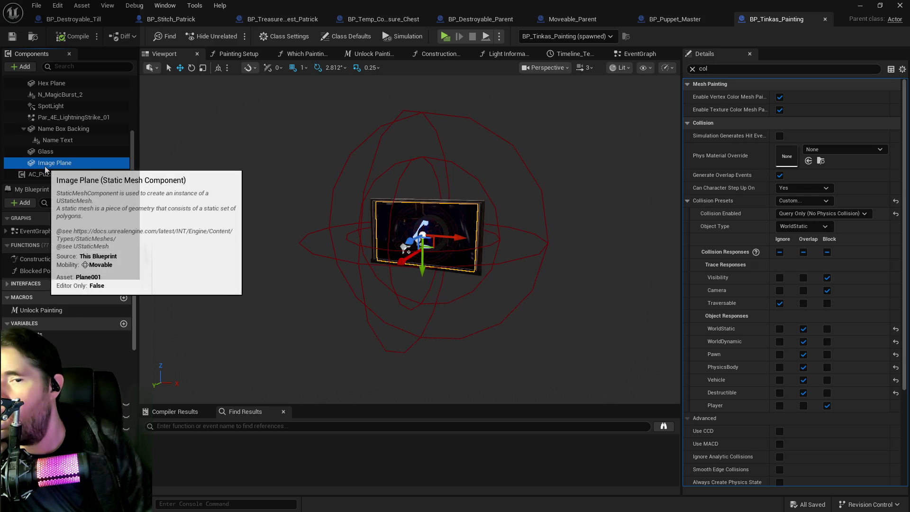
# Make Image Plane and Glass ignore the Visibility and Camera traces, then check Hex Plane
pyautogui.click(780, 290)
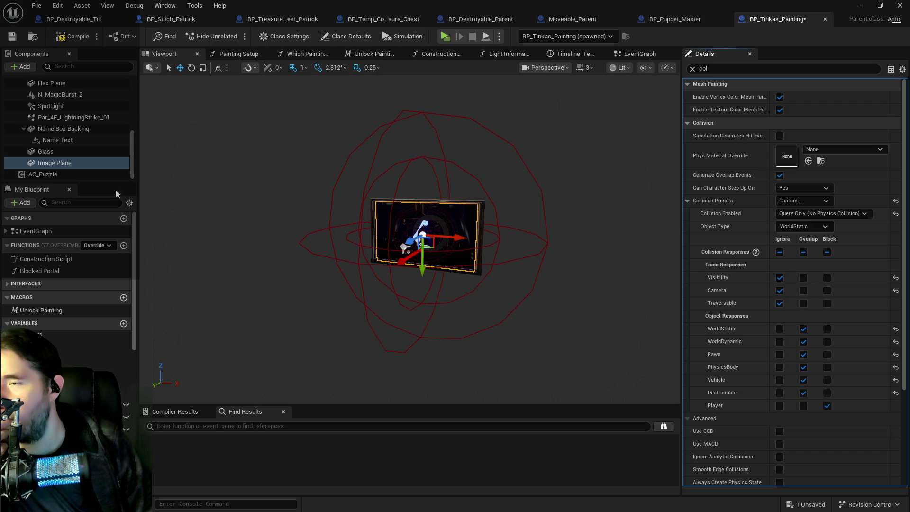
pyautogui.click(55, 153)
pyautogui.click(774, 292)
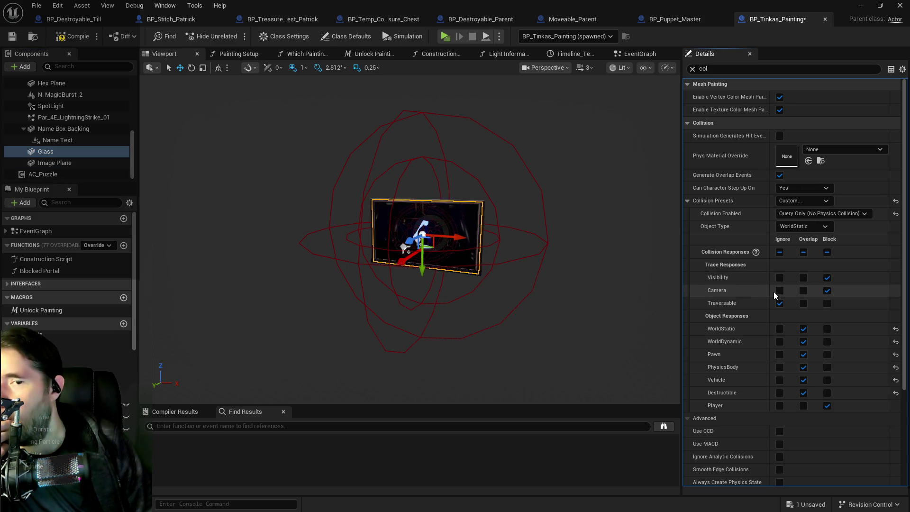
pyautogui.click(779, 291)
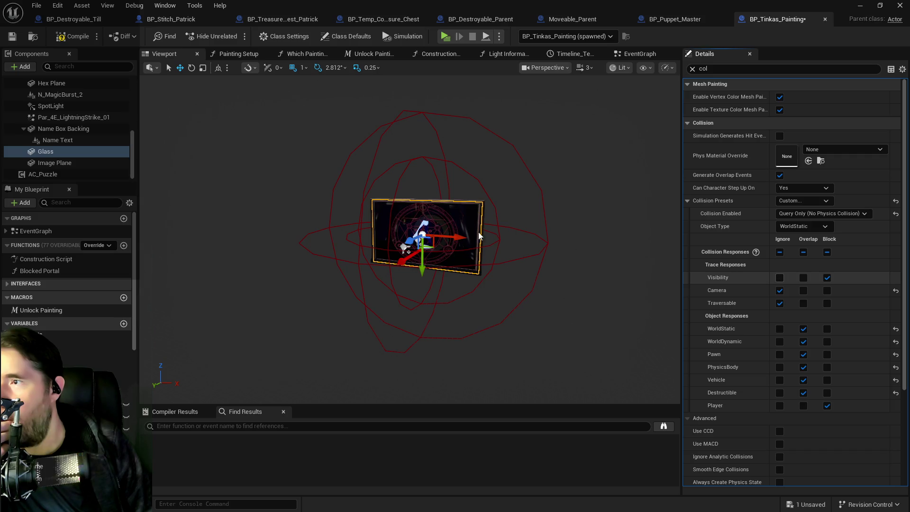
pyautogui.click(779, 278)
pyautogui.scroll(2, 73, 161)
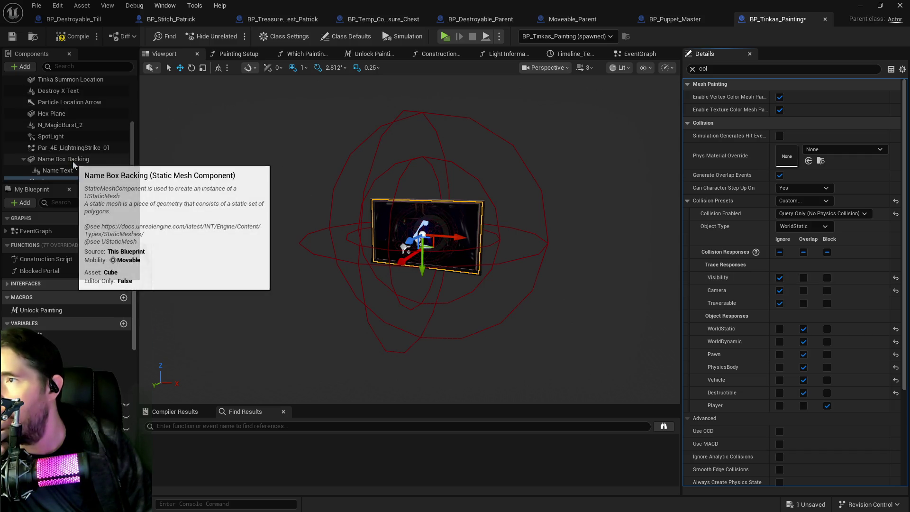
pyautogui.click(53, 118)
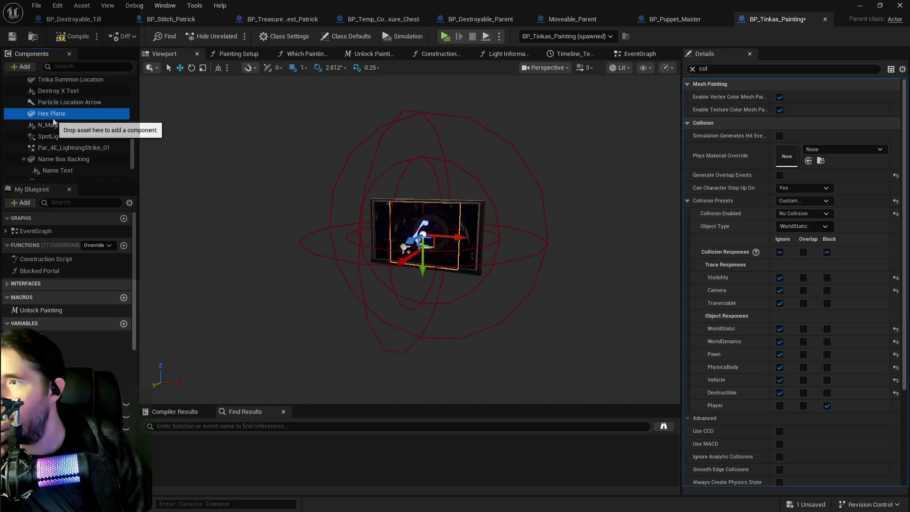
pyautogui.click(53, 124)
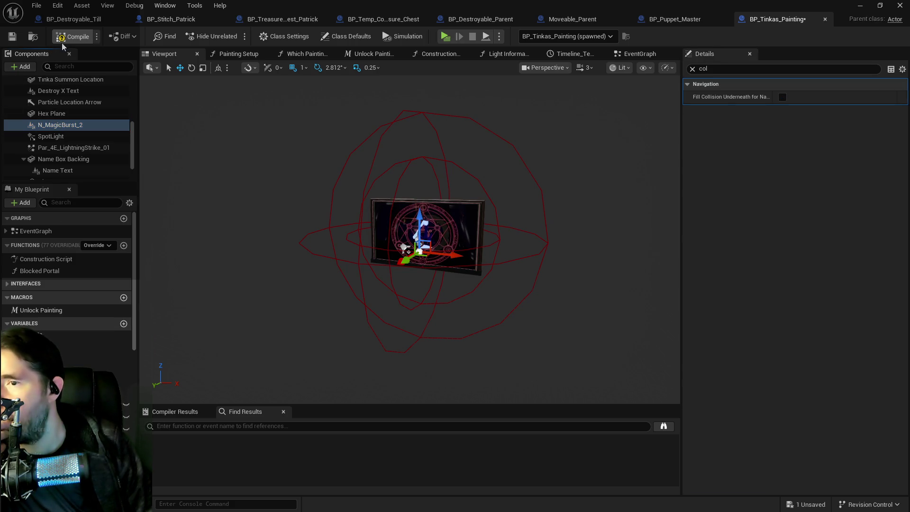
# Compile and save BP_Tinkas_Painting, run a second Standalone play-test, and close it
pyautogui.click(12, 36)
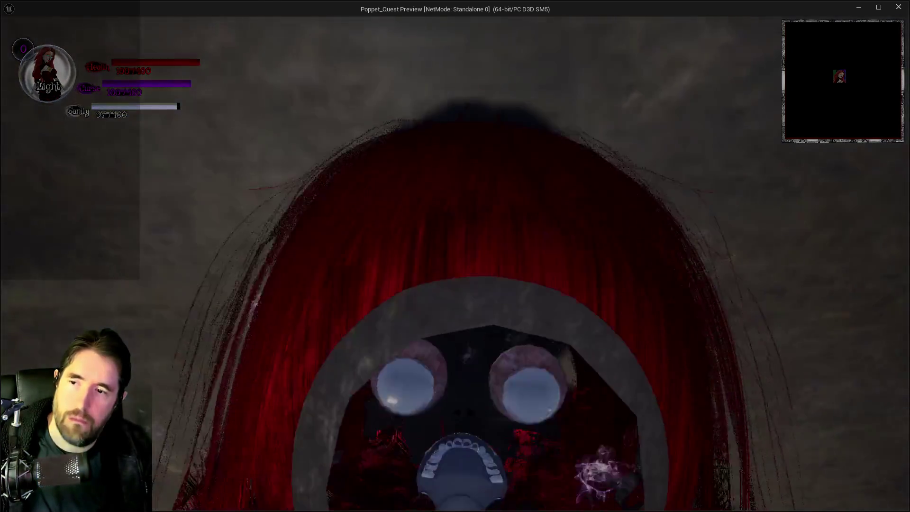
pyautogui.hotkey('alt', 'Tab')
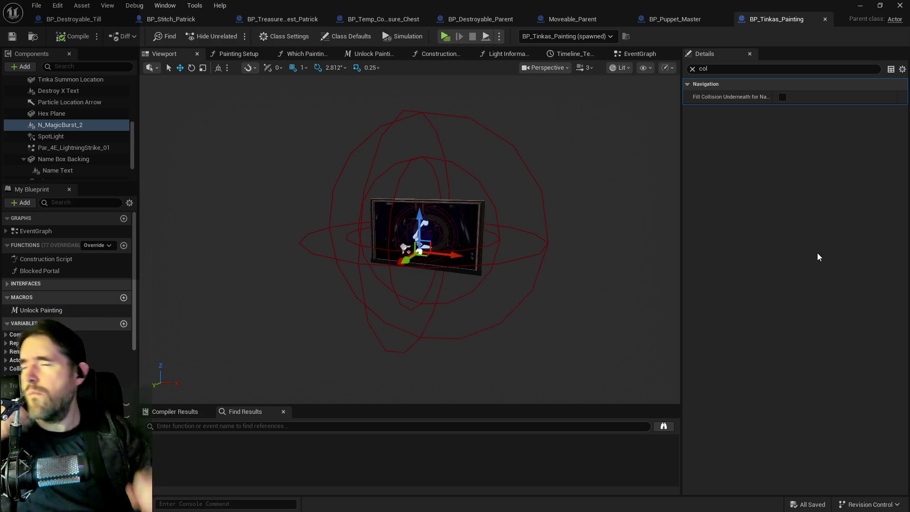
# Review Image Plane, Glass, Name Text, Name Box Backing, SpotLight and lightning particle settings, clearing the filter
pyautogui.scroll(2, 97, 124)
pyautogui.scroll(5, 96, 124)
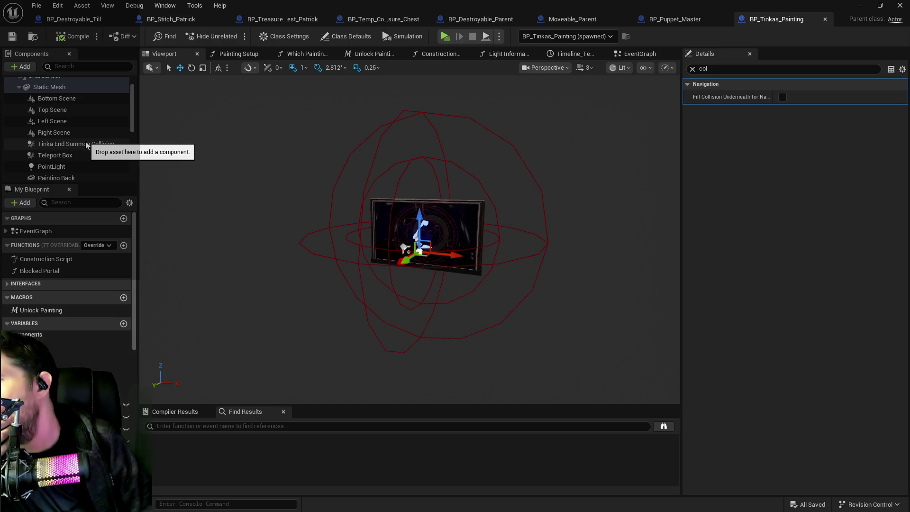
pyautogui.scroll(-10, 87, 150)
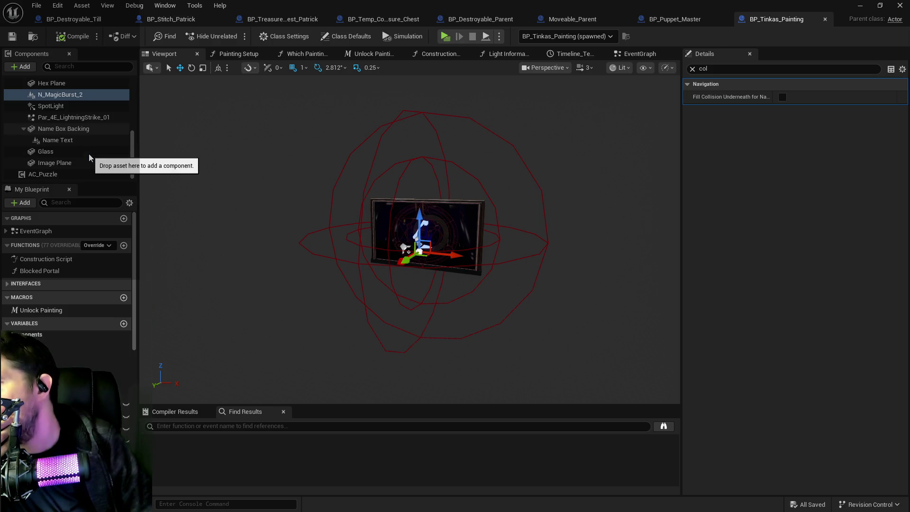
pyautogui.click(66, 163)
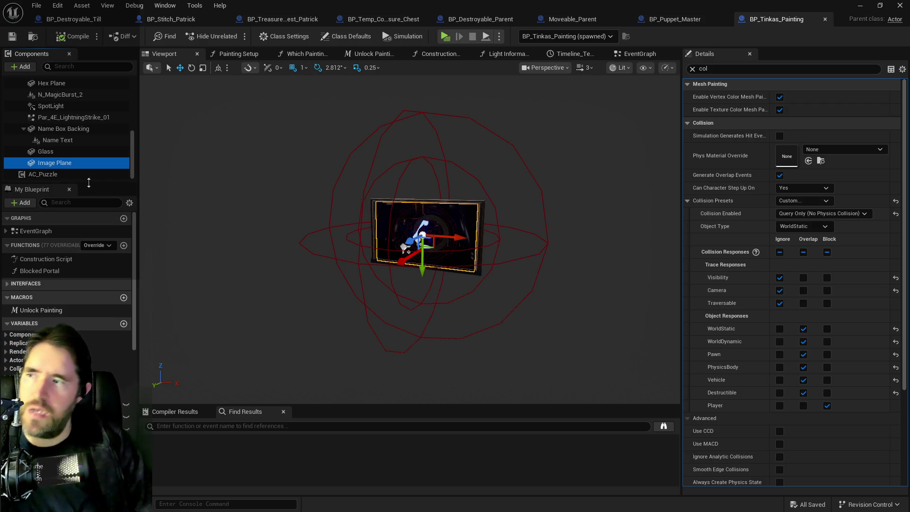
pyautogui.click(54, 152)
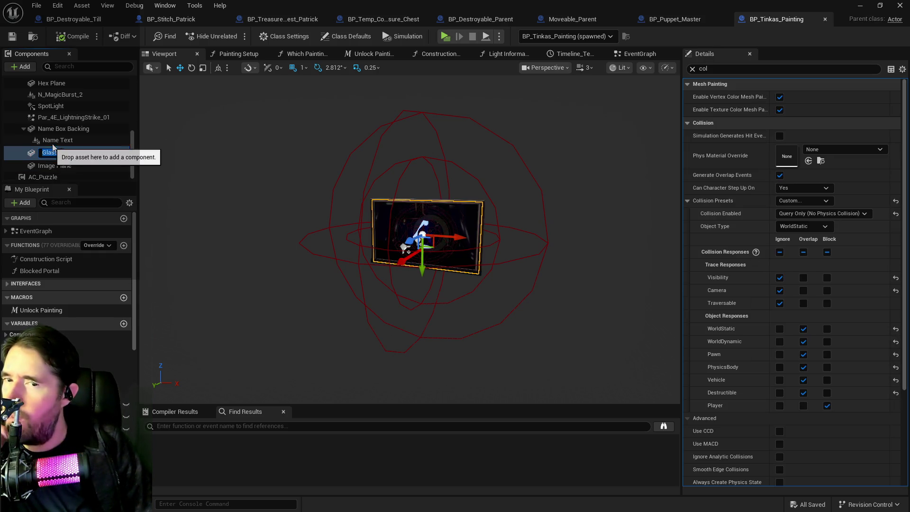
pyautogui.click(54, 141)
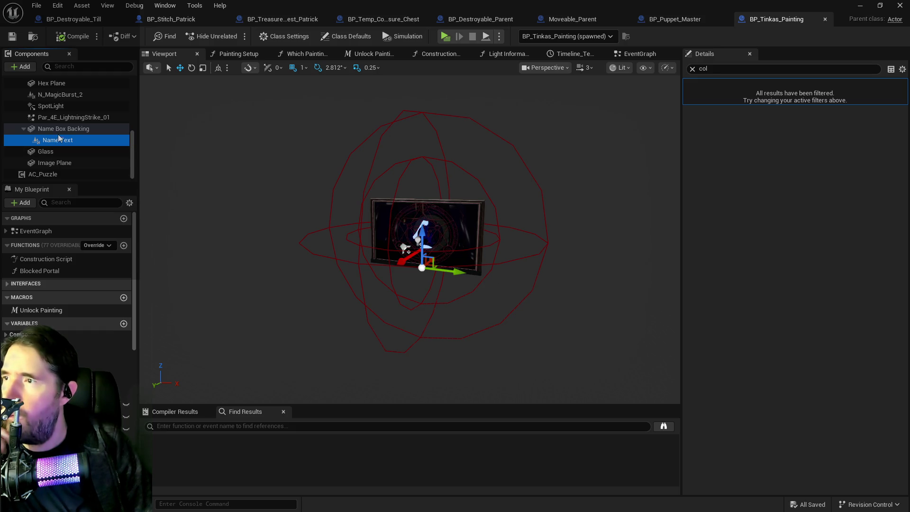
pyautogui.click(59, 131)
pyautogui.click(60, 107)
pyautogui.click(58, 118)
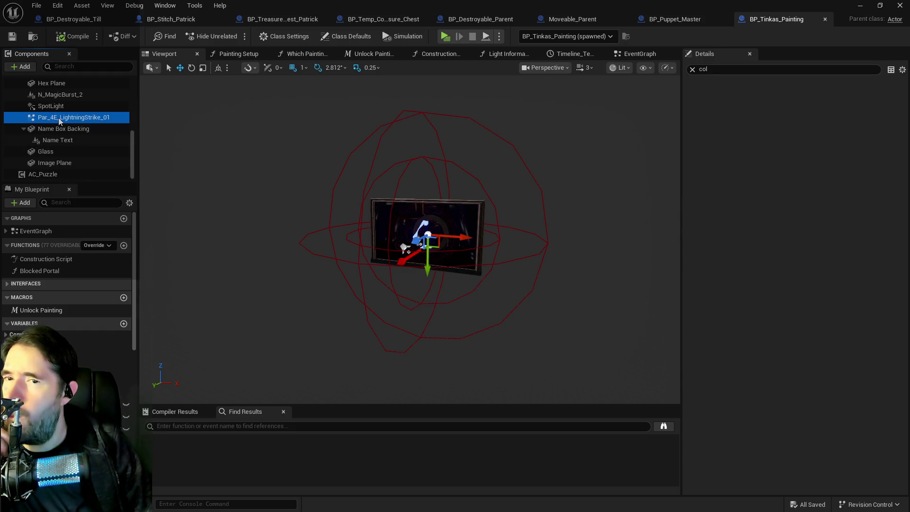
pyautogui.click(691, 69)
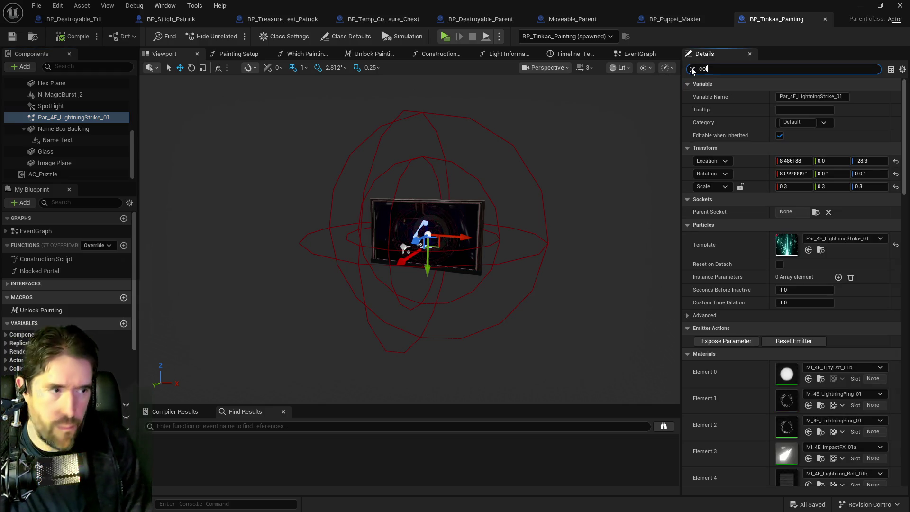
# Inspect the SpotLight, N_MagicBurst_2, Hex Plane, Particle Location Arrow, Destroy X Text and Tinka Summon Location components
pyautogui.click(61, 106)
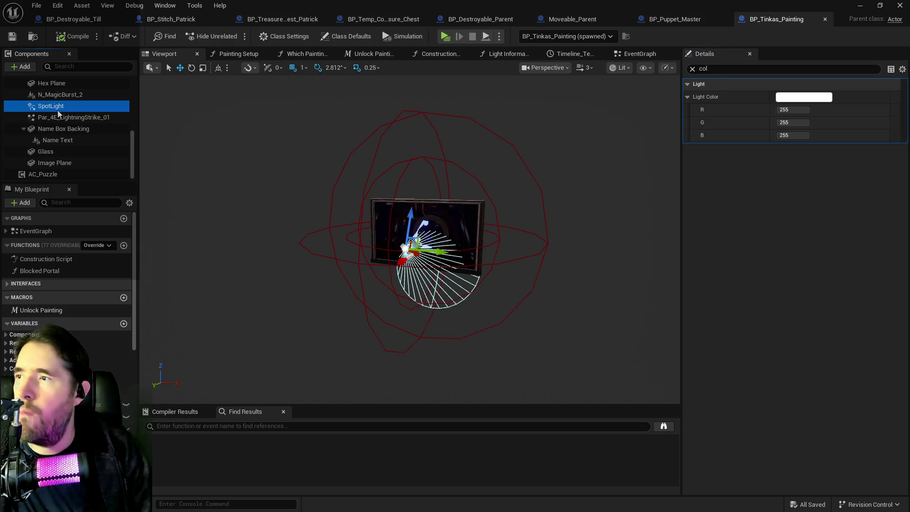
pyautogui.scroll(2, 62, 109)
pyautogui.click(62, 141)
pyautogui.click(63, 129)
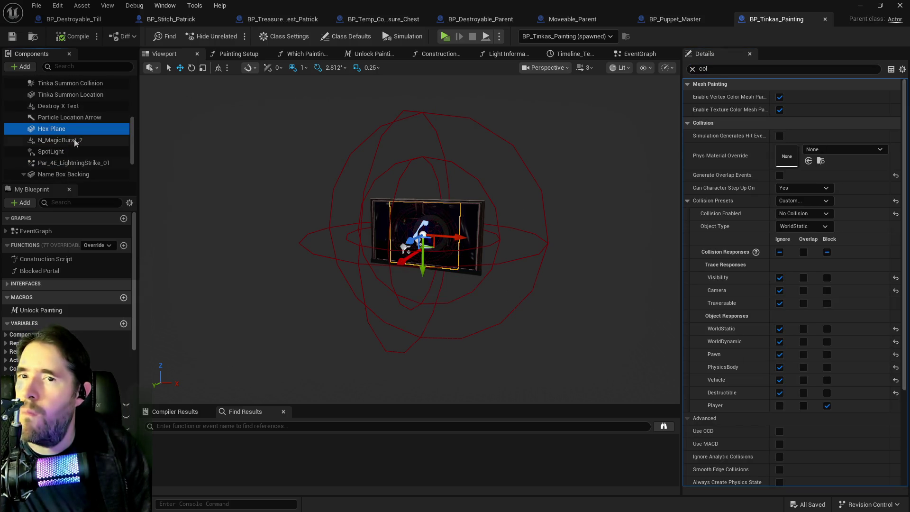
pyautogui.scroll(1, 70, 144)
pyautogui.click(67, 133)
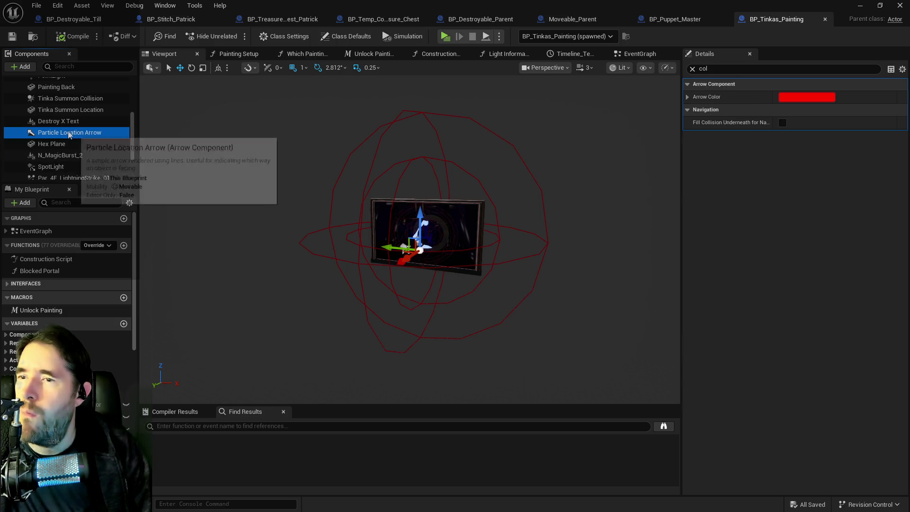
pyautogui.click(65, 121)
pyautogui.click(66, 110)
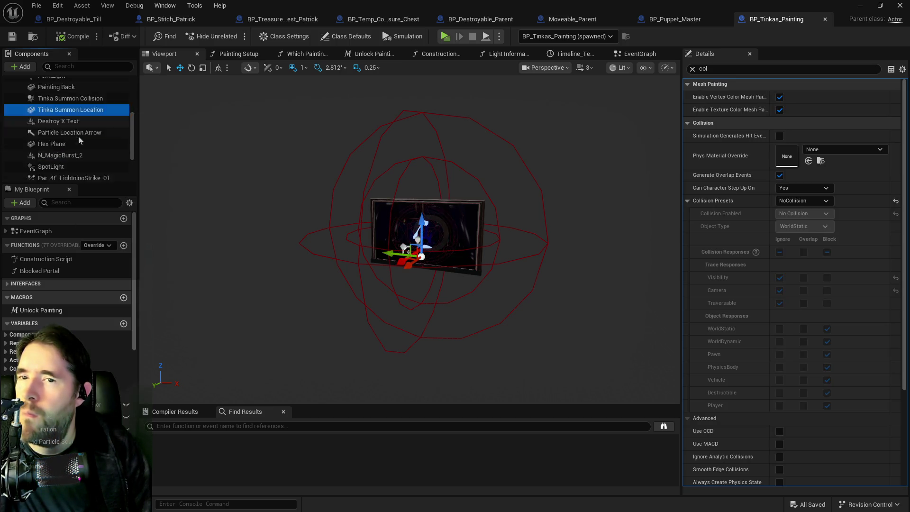
pyautogui.scroll(1, 78, 136)
pyautogui.scroll(4, 72, 121)
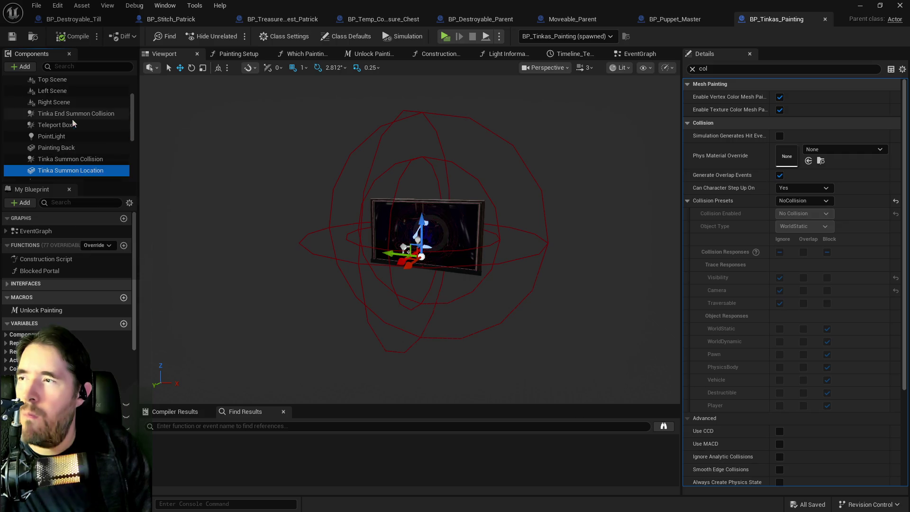
# Check Painting Back, PointLight, Teleport Box, Tinka End Summon Collision and Right Scene, ending on Image Plane
pyautogui.click(58, 146)
pyautogui.click(62, 136)
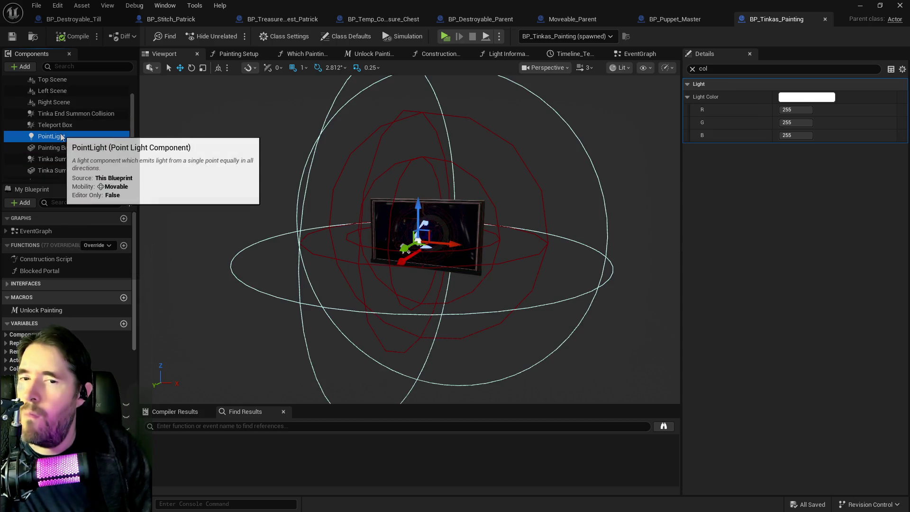
pyautogui.click(61, 125)
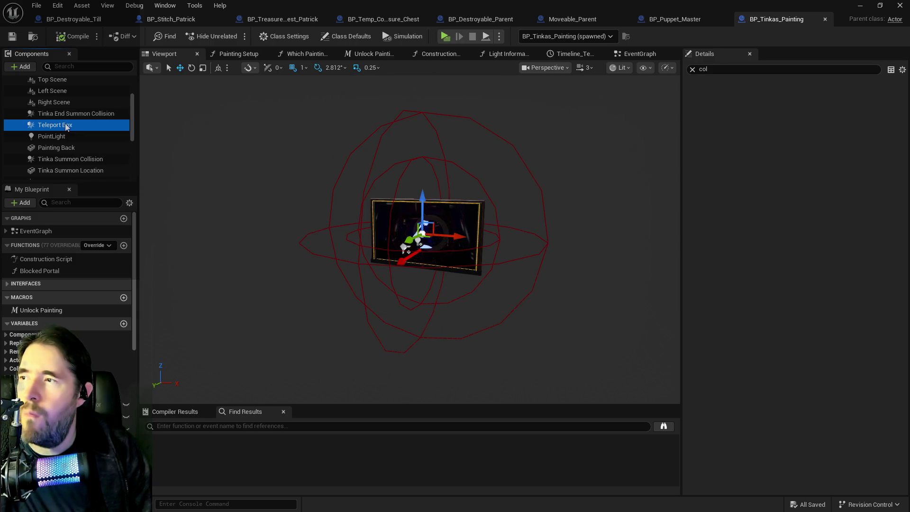
pyautogui.scroll(4, 71, 152)
pyautogui.click(70, 160)
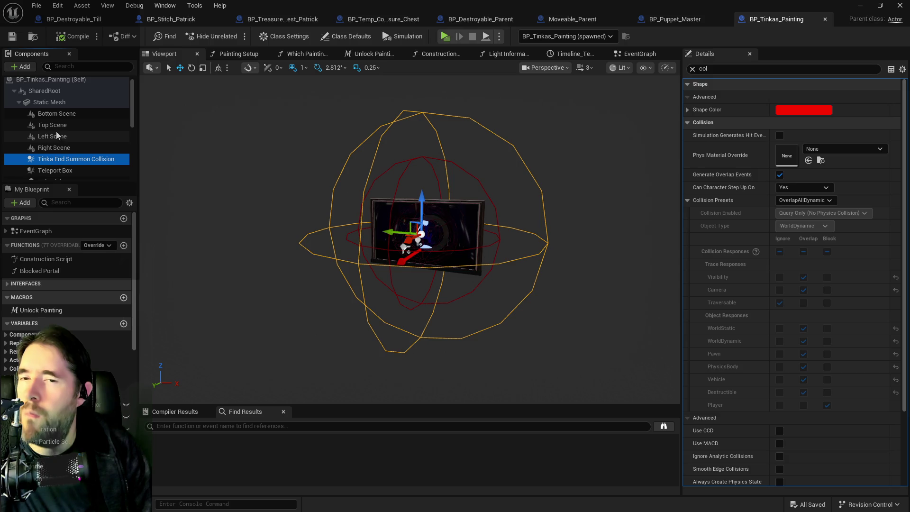
pyautogui.click(64, 148)
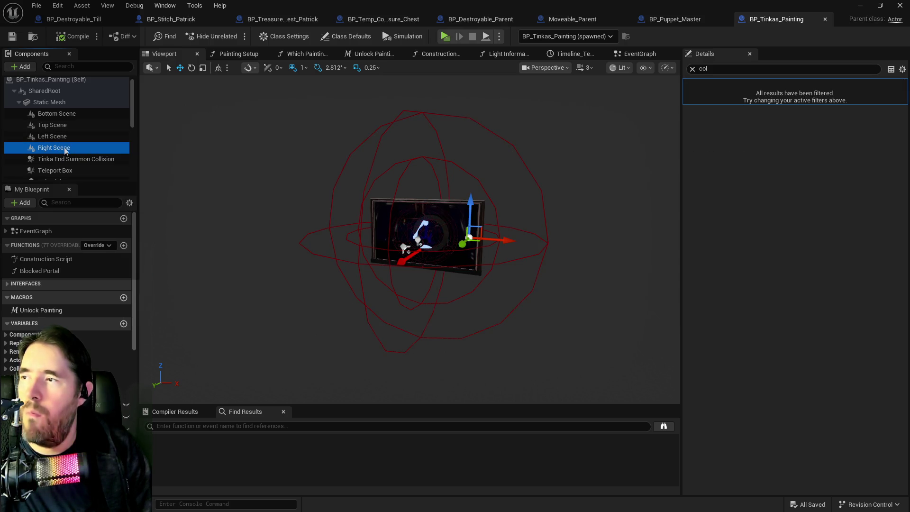
pyautogui.scroll(-10, 71, 156)
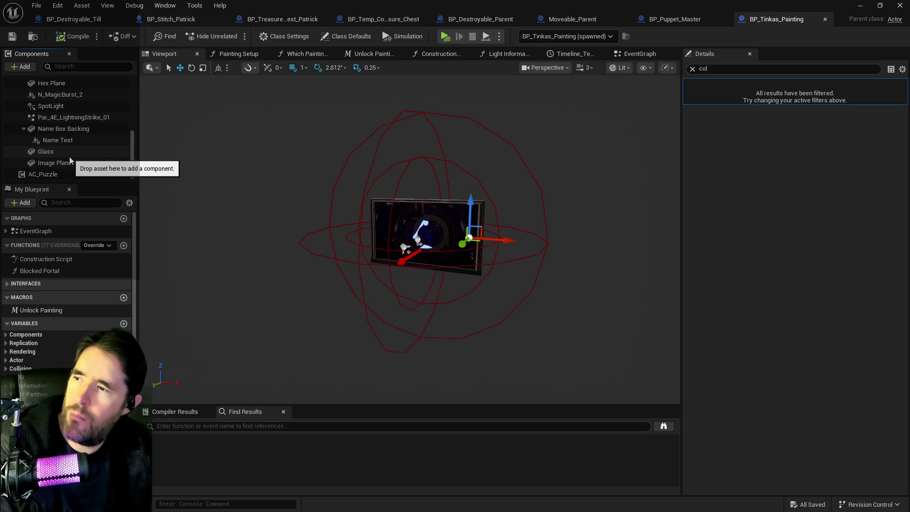
pyautogui.click(53, 139)
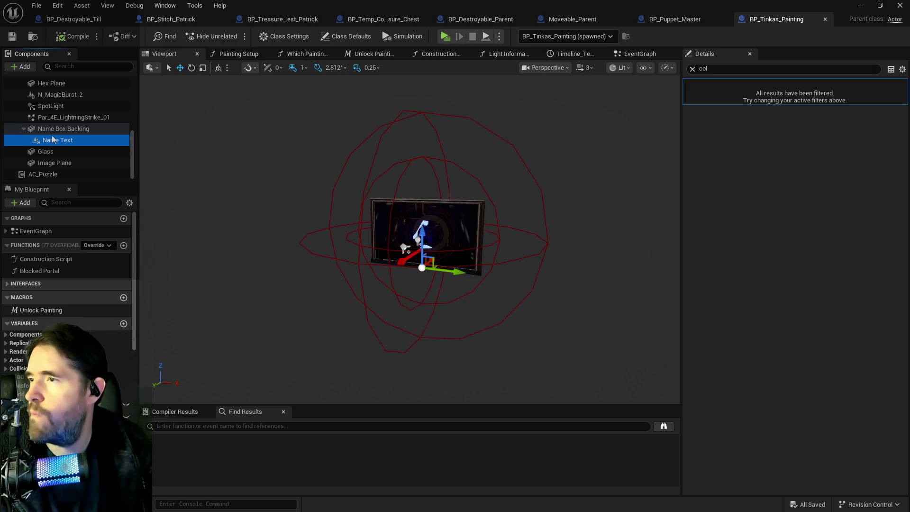
pyautogui.click(56, 152)
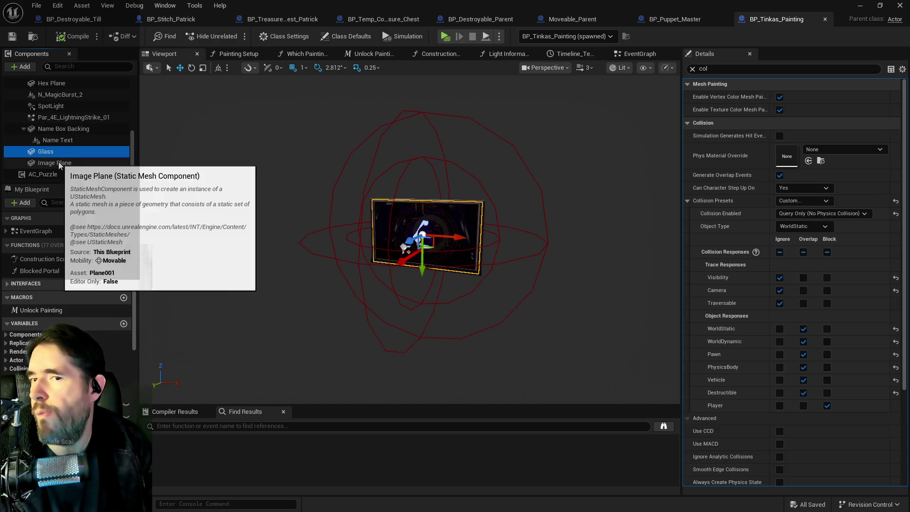
pyautogui.click(58, 161)
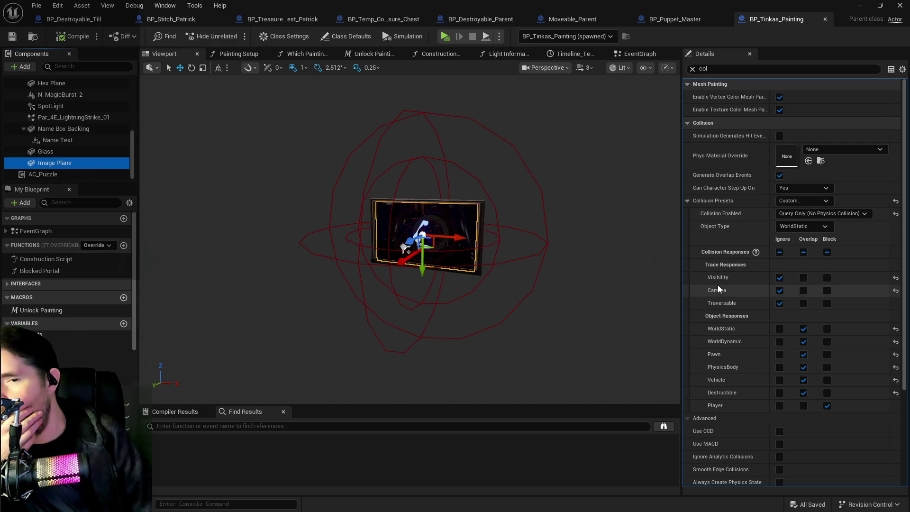
# Make Image Plane block Visibility and Camera traces, then compile and save the Blueprint
pyautogui.click(829, 290)
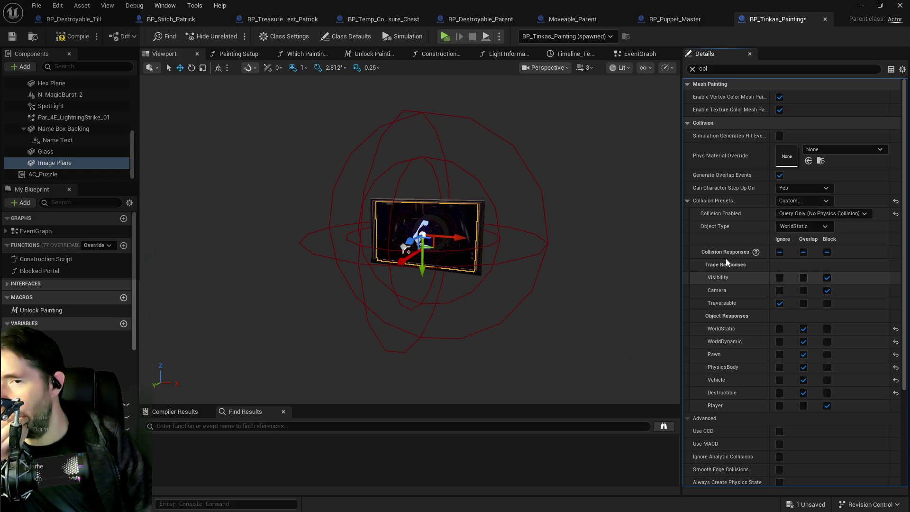
pyautogui.click(81, 36)
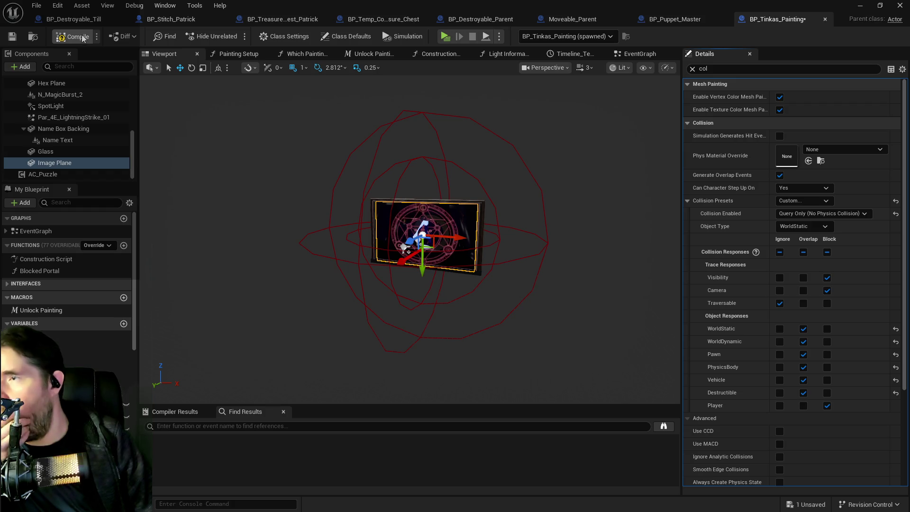
pyautogui.click(13, 36)
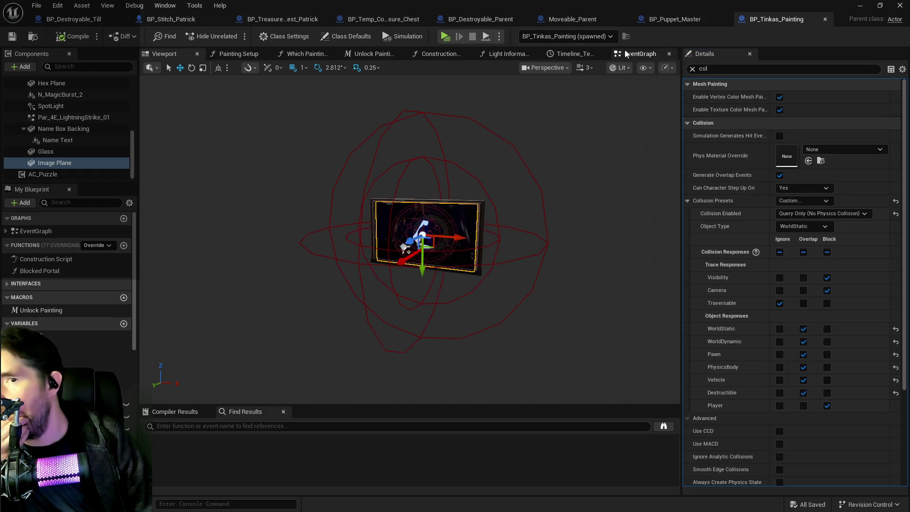
# Set the Delay before Open Level in the EventGraph to 2.0 and recompile
pyautogui.click(638, 53)
pyautogui.scroll(-3, 553, 180)
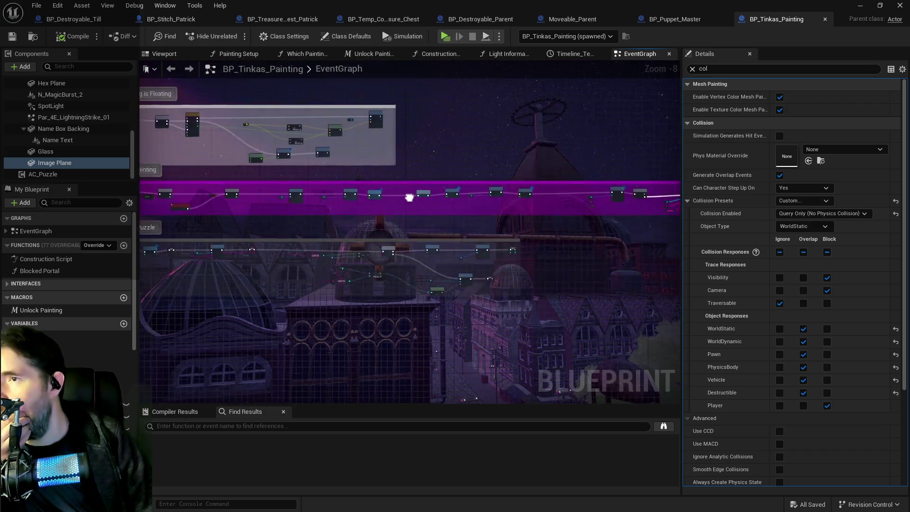
pyautogui.scroll(-4, 451, 185)
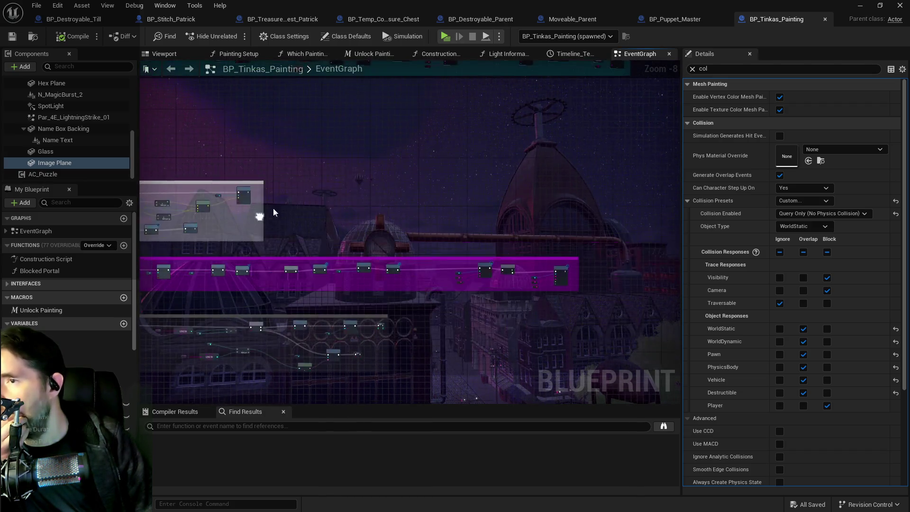
pyautogui.scroll(11, 422, 205)
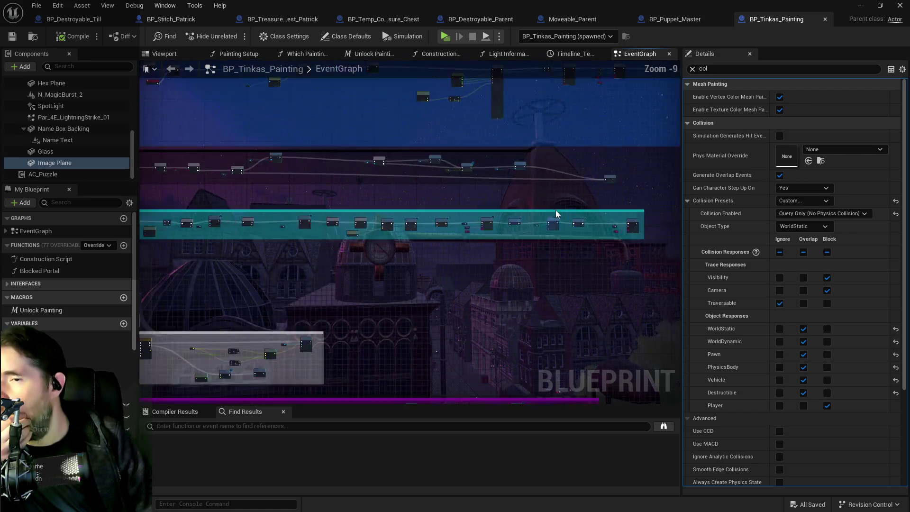
pyautogui.moveTo(492, 239)
pyautogui.mouseDown()
pyautogui.moveTo(378, 185)
pyautogui.moveTo(397, 204)
pyautogui.moveTo(467, 212)
pyautogui.mouseUp()
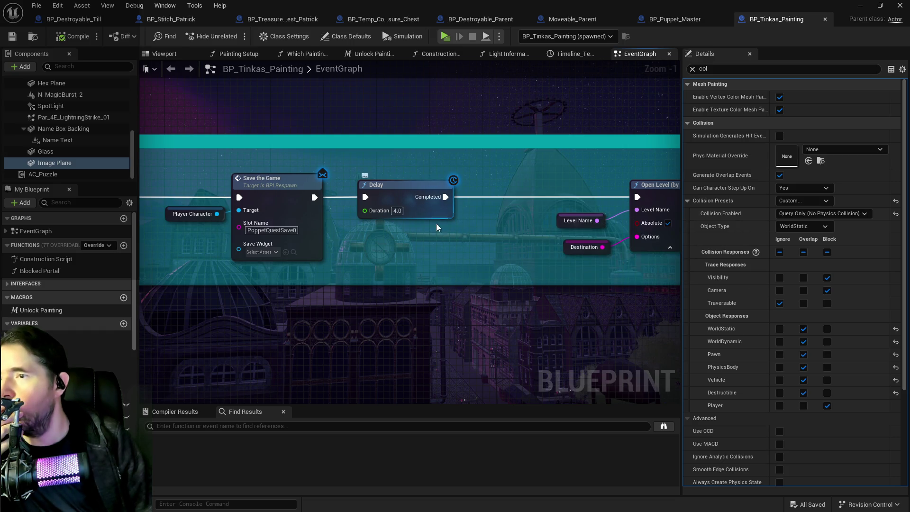
pyautogui.click(397, 210)
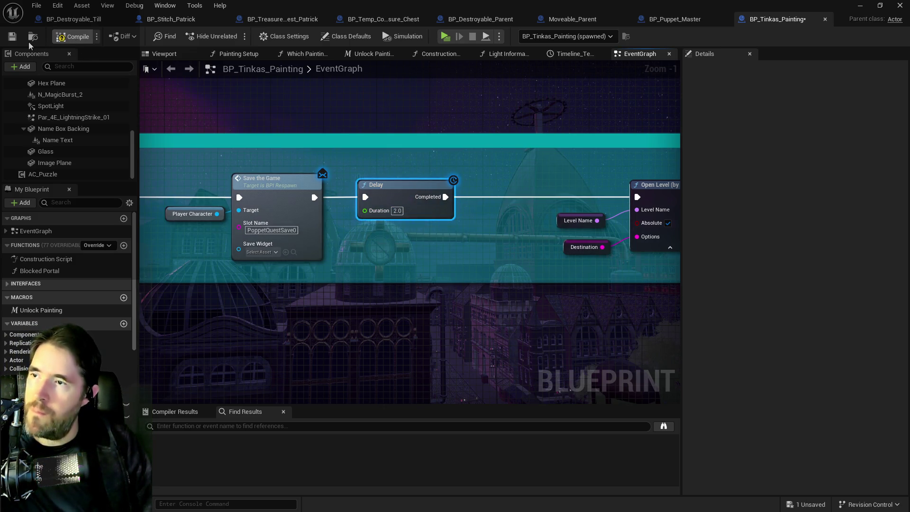
pyautogui.click(72, 37)
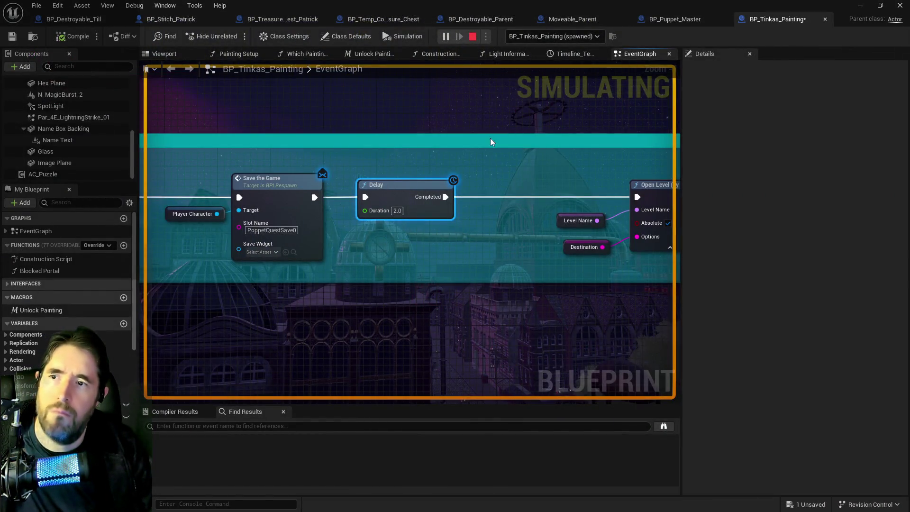
pyautogui.press('Escape')
# Review the Image Plane's object type and collision-enabled options without changing them
pyautogui.click(61, 164)
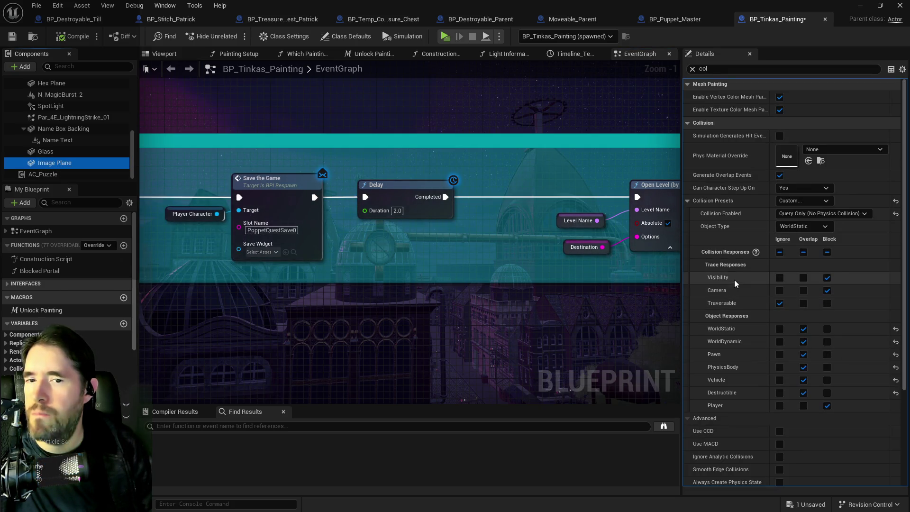
pyautogui.click(801, 226)
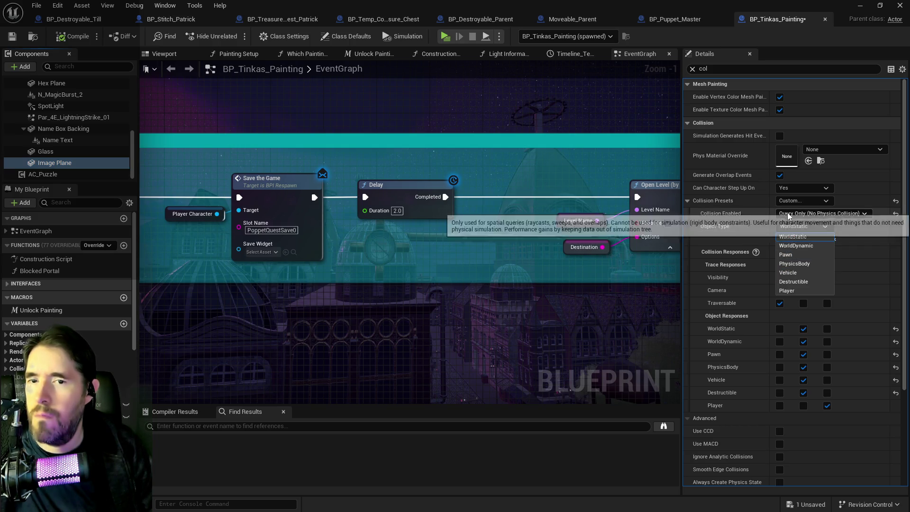
pyautogui.click(784, 212)
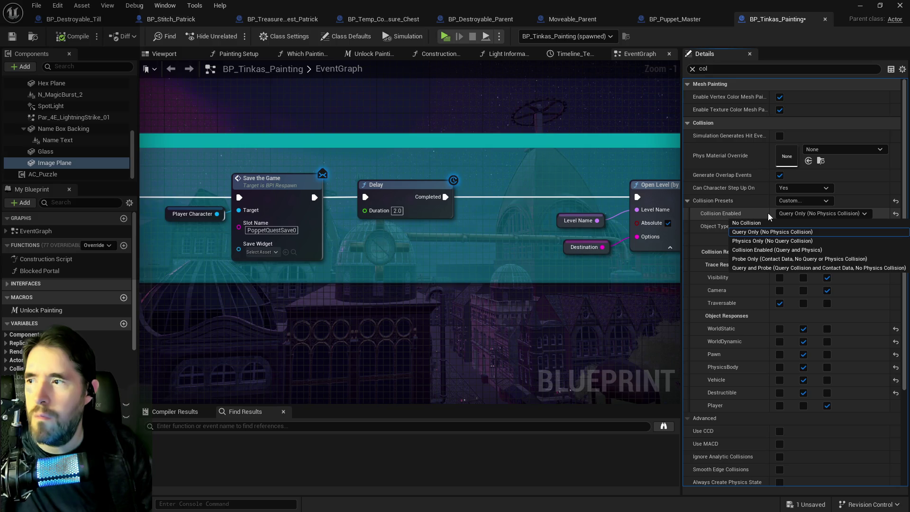
pyautogui.click(723, 216)
pyautogui.scroll(-11, 358, 266)
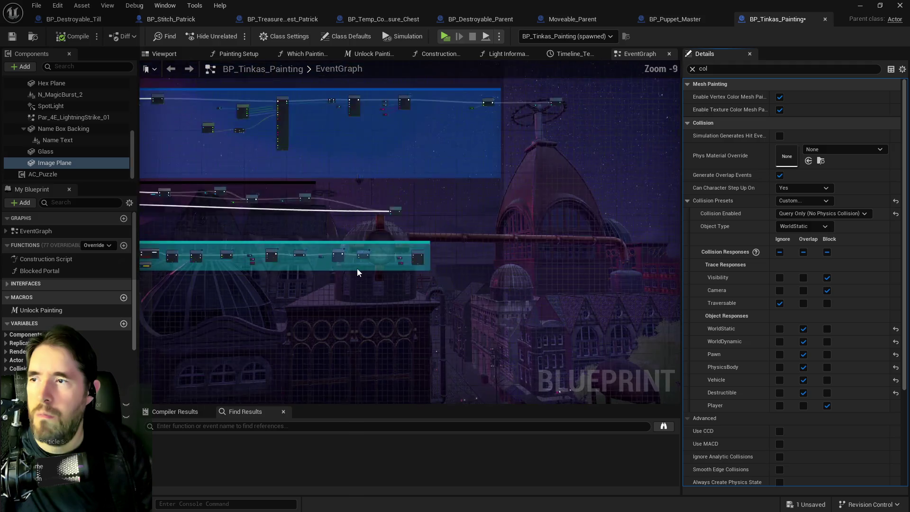
pyautogui.scroll(9, 488, 215)
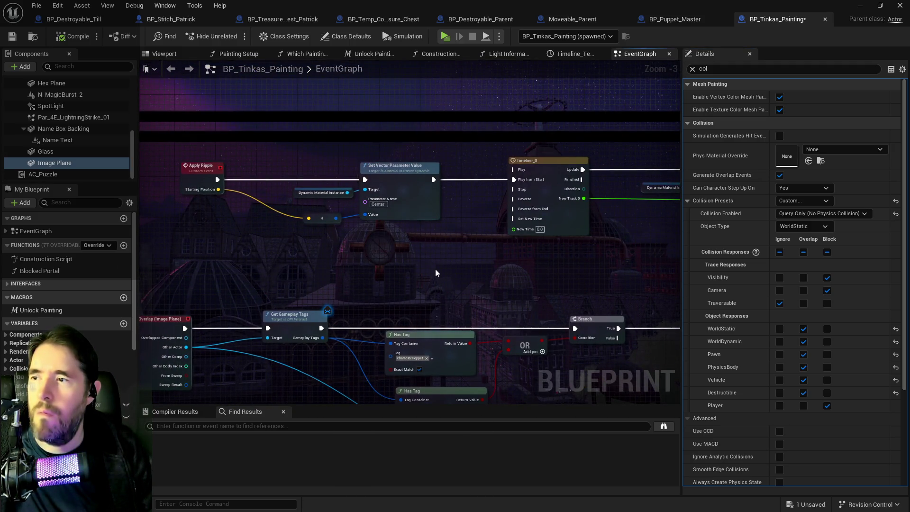
pyautogui.scroll(-4, 374, 237)
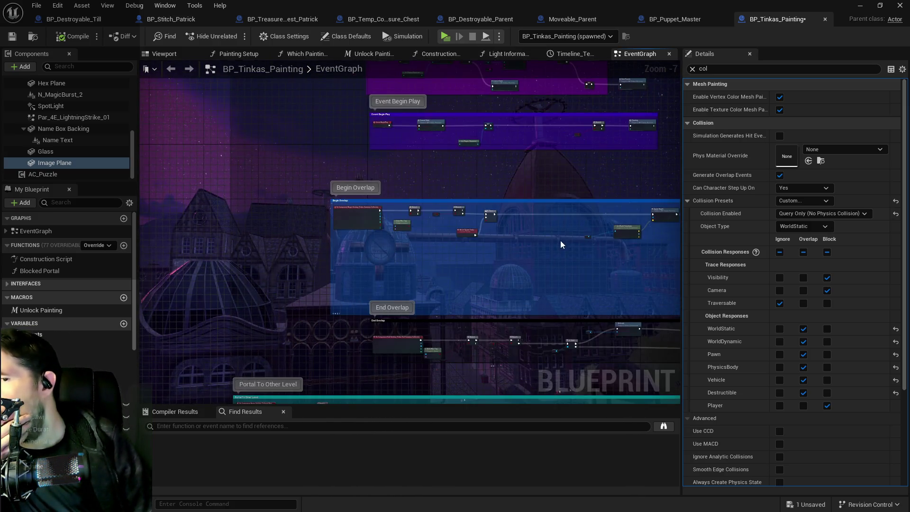
pyautogui.scroll(4, 567, 249)
# Pan the event graph to examine the Apply Ripple, Activate and Get Actor Transform nodes
pyautogui.moveTo(567, 249); pyautogui.dragTo(509, 262)
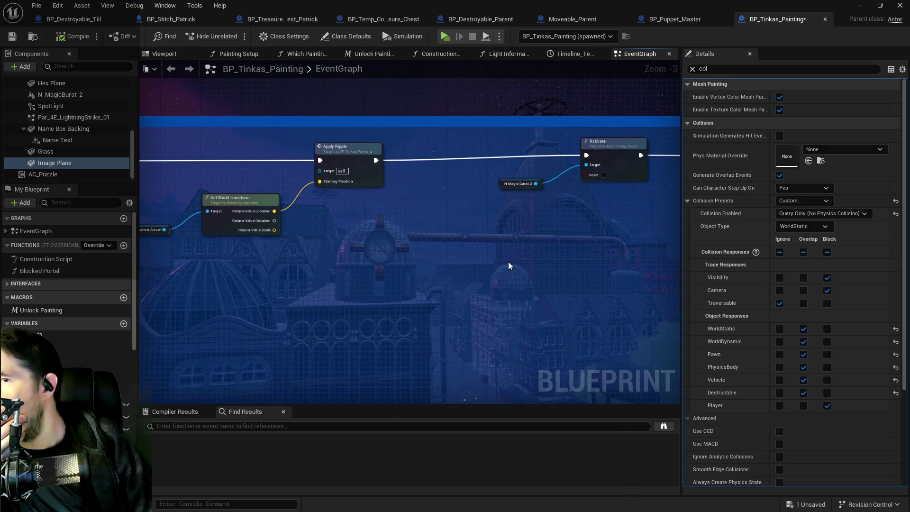
pyautogui.moveTo(391, 252); pyautogui.dragTo(508, 250)
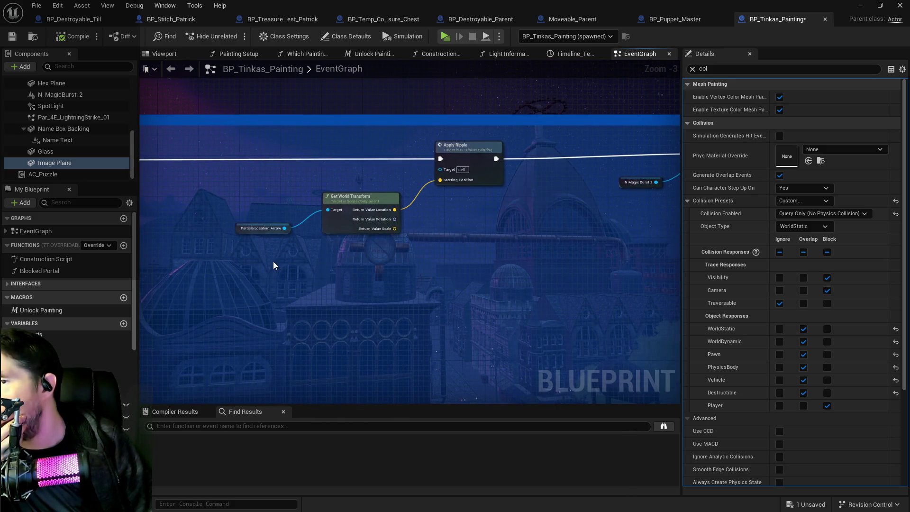
pyautogui.moveTo(268, 266)
pyautogui.mouseDown()
pyautogui.moveTo(332, 294)
pyautogui.moveTo(260, 262)
pyautogui.moveTo(177, 289)
pyautogui.mouseUp()
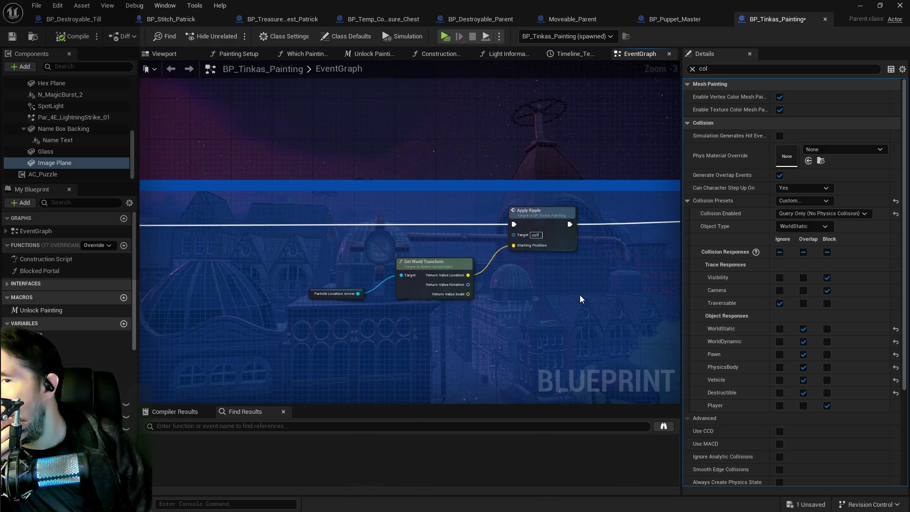
pyautogui.moveTo(579, 295); pyautogui.dragTo(234, 285)
pyautogui.scroll(-2, 403, 309)
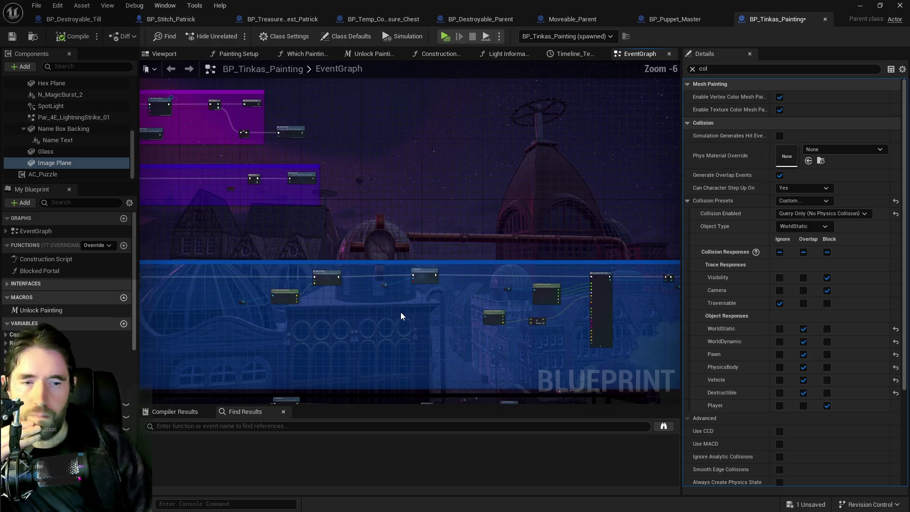
pyautogui.scroll(-1, 490, 303)
pyautogui.scroll(-1, 348, 254)
pyautogui.scroll(-1, 437, 301)
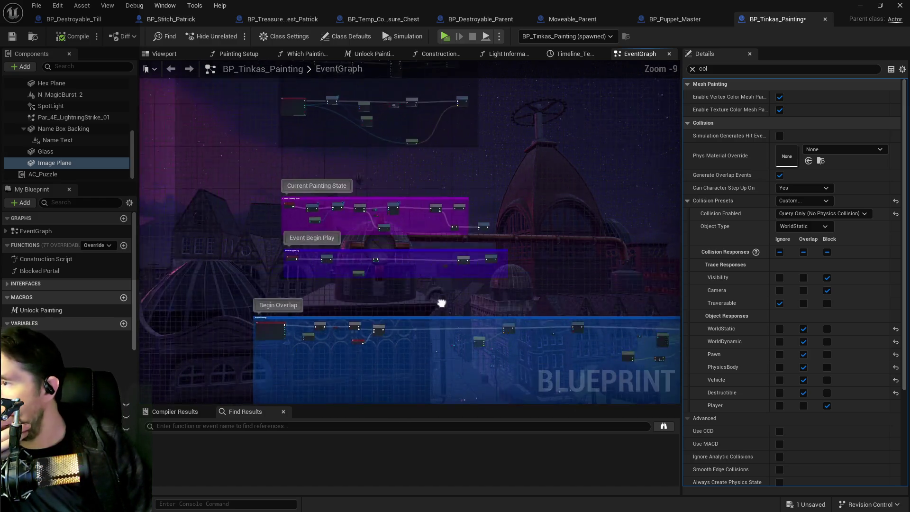
pyautogui.scroll(-1, 437, 301)
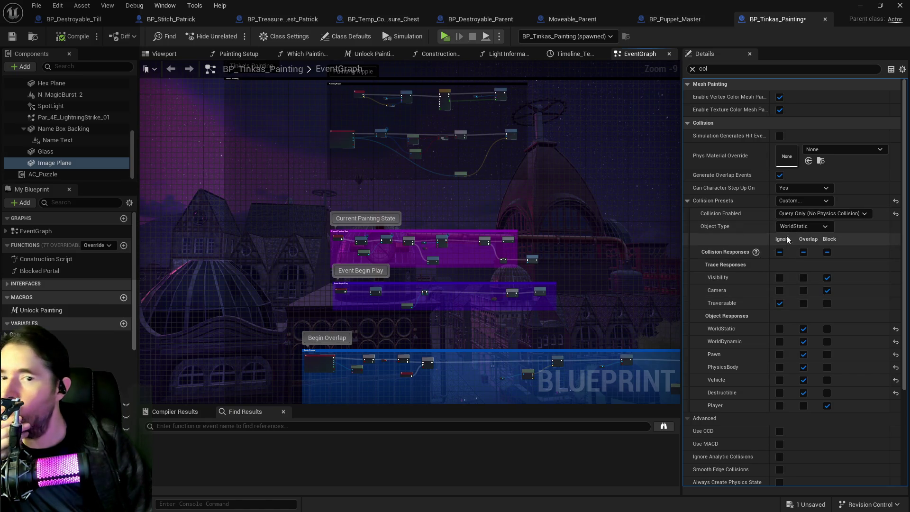
# Set Image Plane and Glass Collision Presets to NoCollision and compile the Blueprint
pyautogui.click(792, 203)
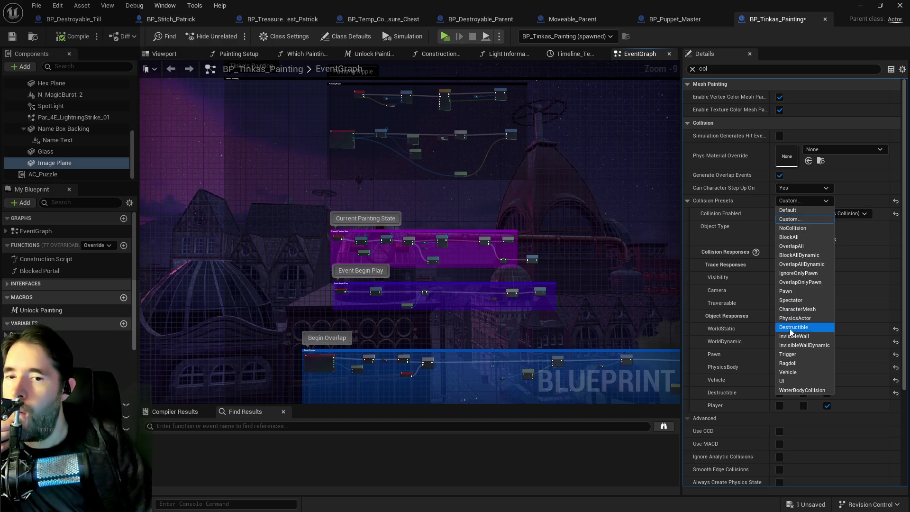
pyautogui.press('Escape')
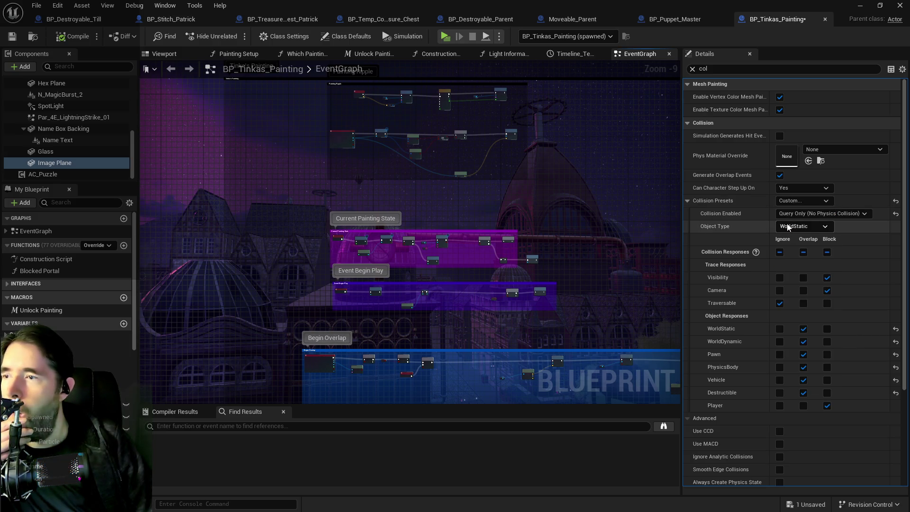
pyautogui.click(791, 200)
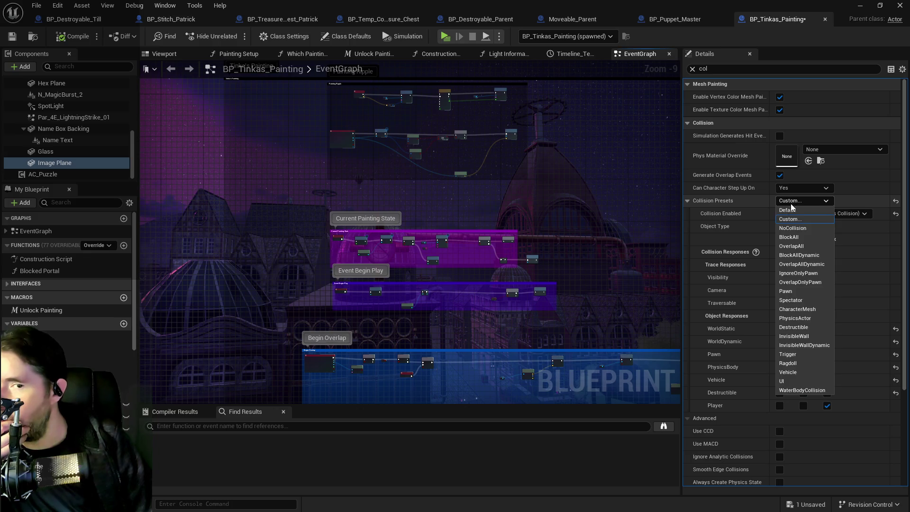
pyautogui.click(783, 230)
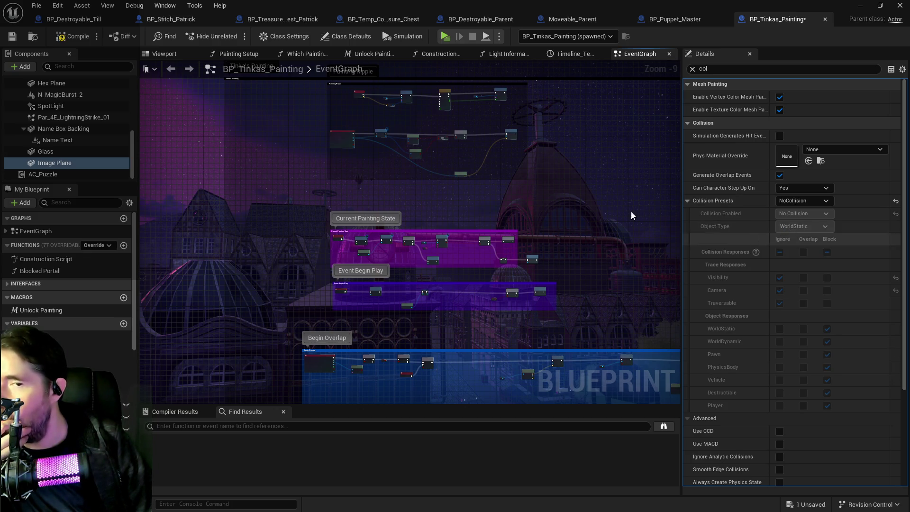
pyautogui.click(45, 151)
pyautogui.click(796, 201)
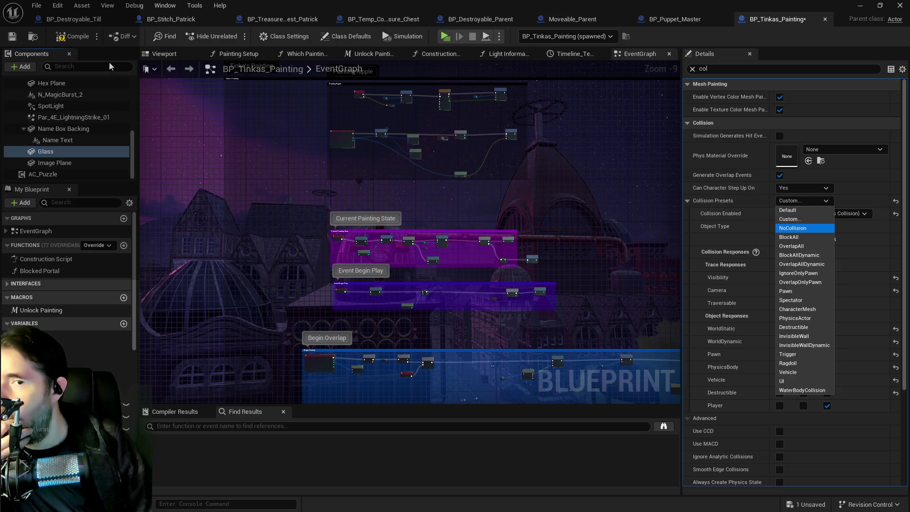
pyautogui.press('Return')
pyautogui.click(66, 41)
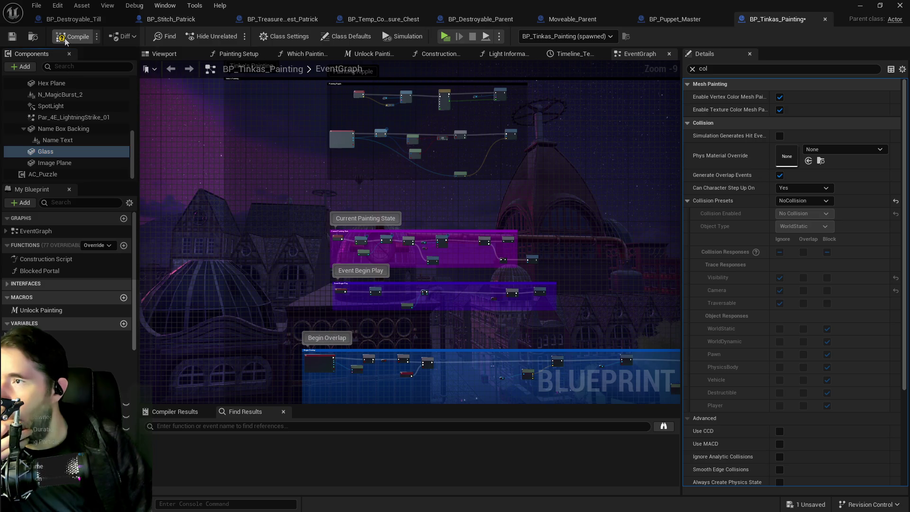
# Save the Blueprint, then run the character through the Safari Room into the painting portal
pyautogui.click(13, 38)
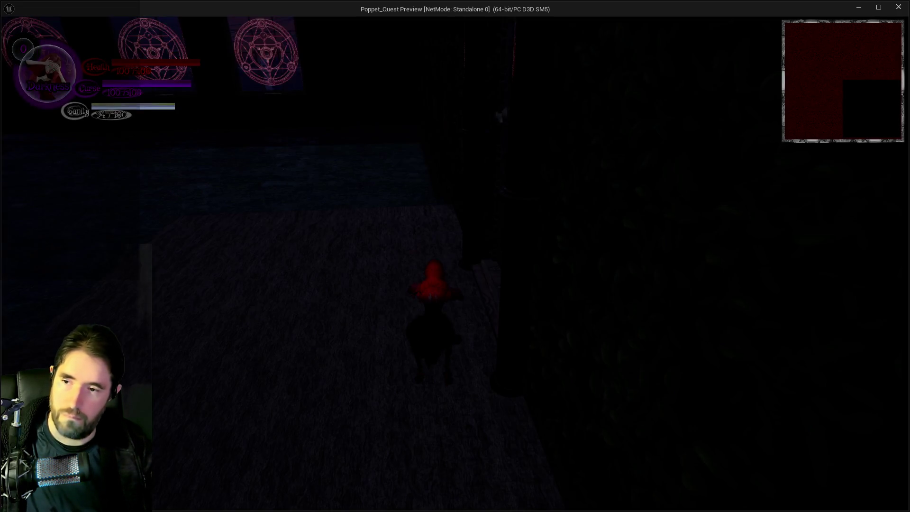
pyautogui.press('w')
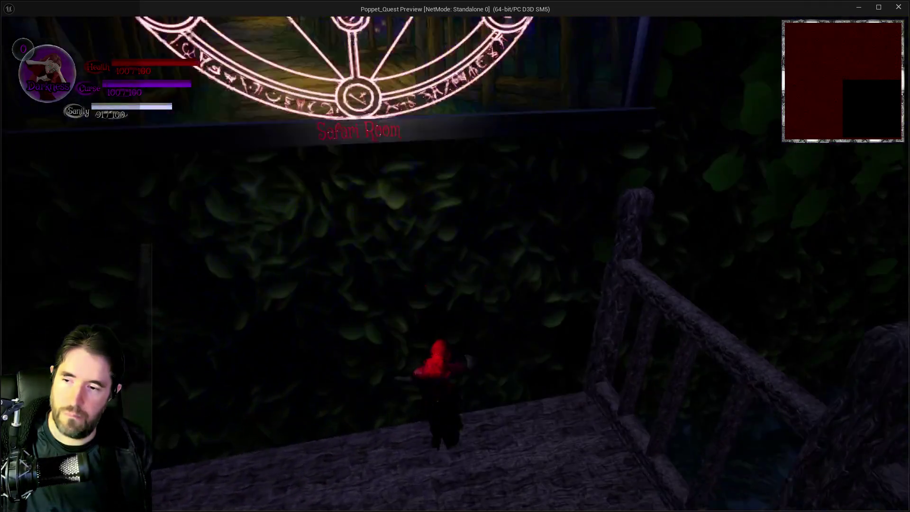
pyautogui.press('w')
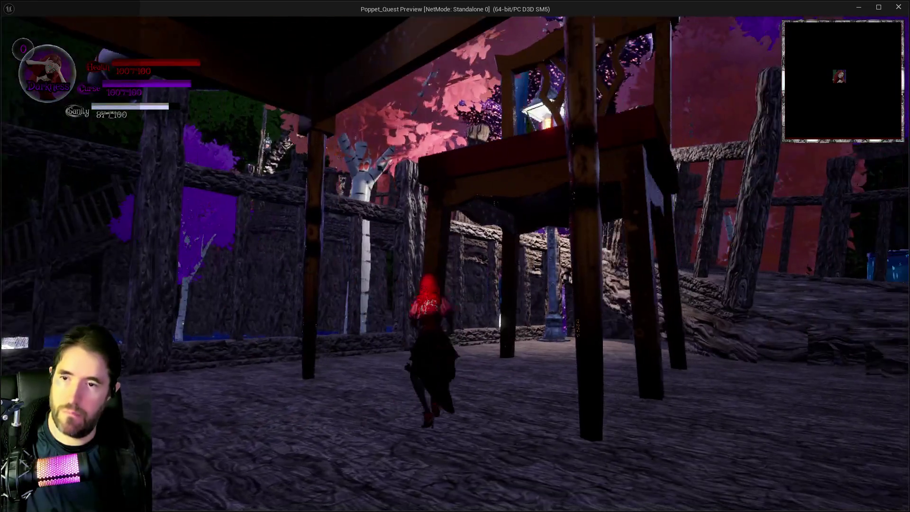
pyautogui.press('w')
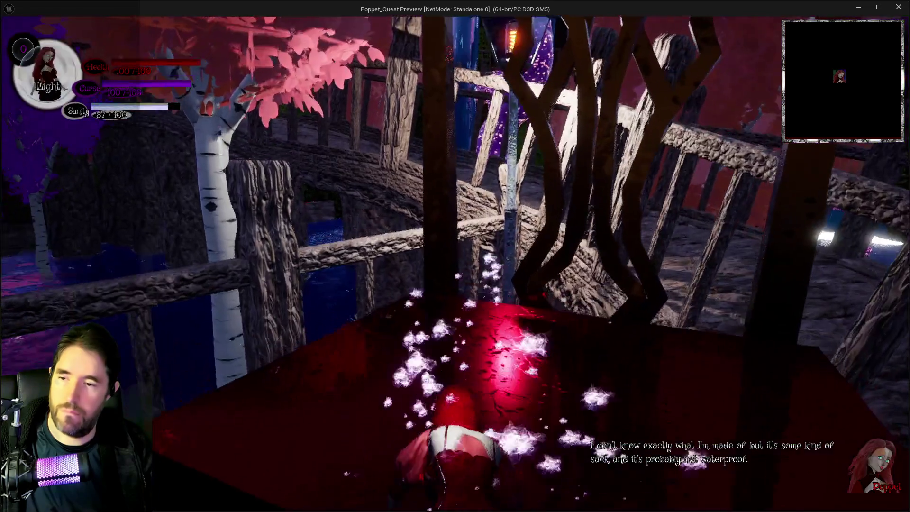
pyautogui.press('w')
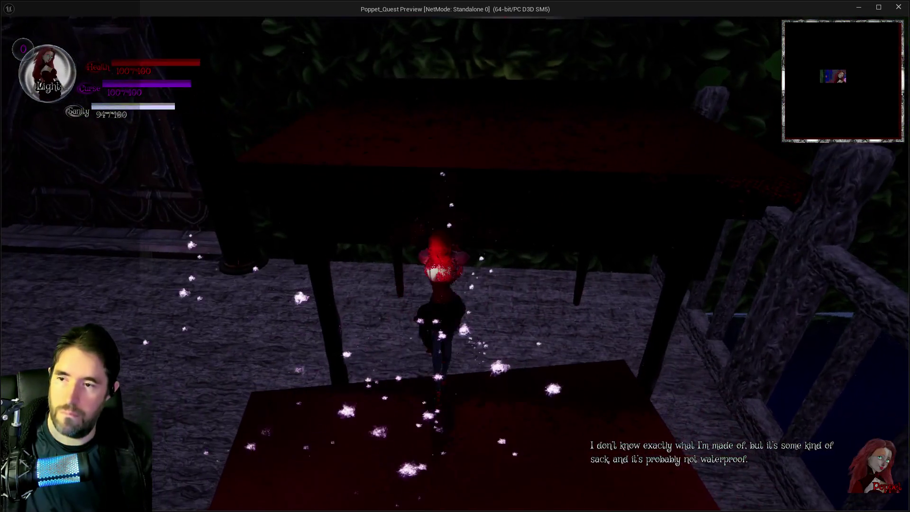
pyautogui.press('w')
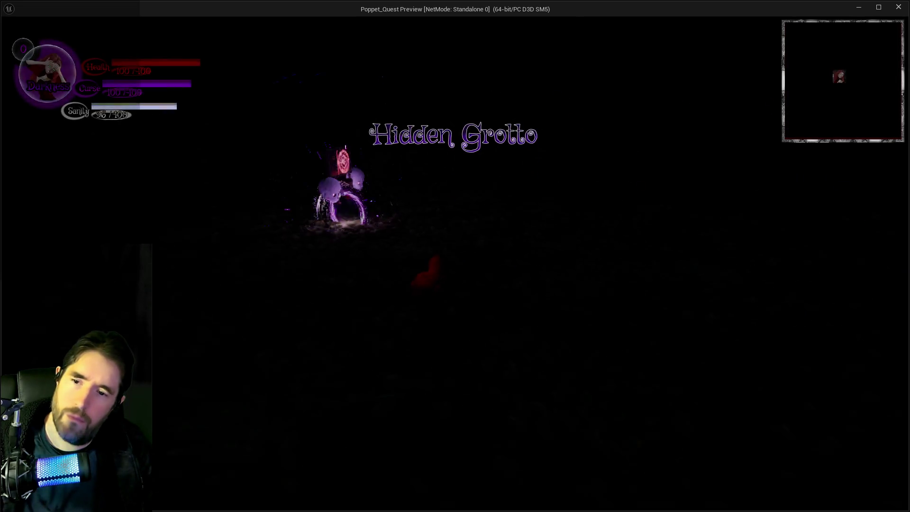
# Pick a chapter from the level-select menu and strike the shrine with the mallet
pyautogui.press('Escape')
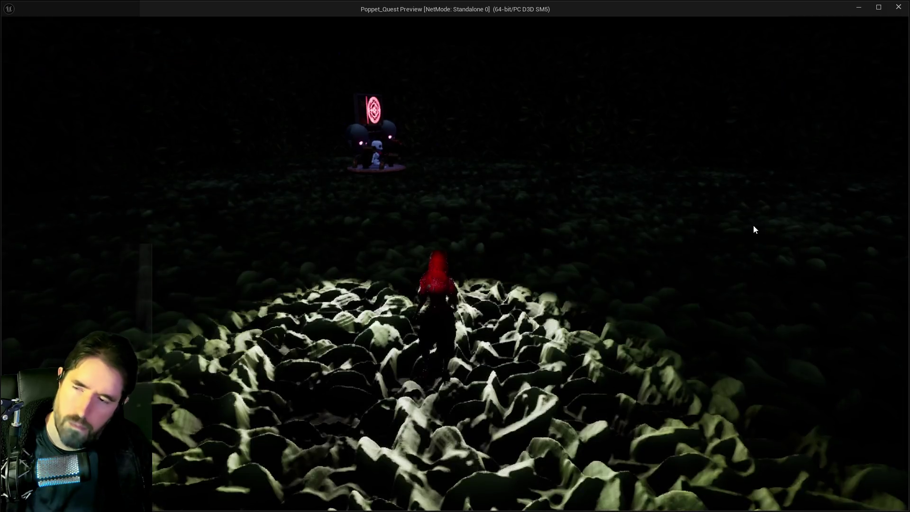
pyautogui.press('Escape')
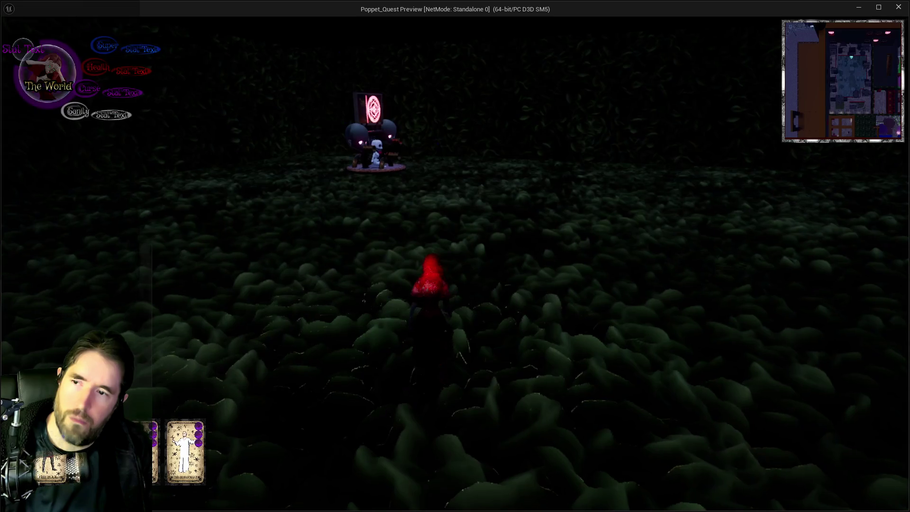
pyautogui.press('w')
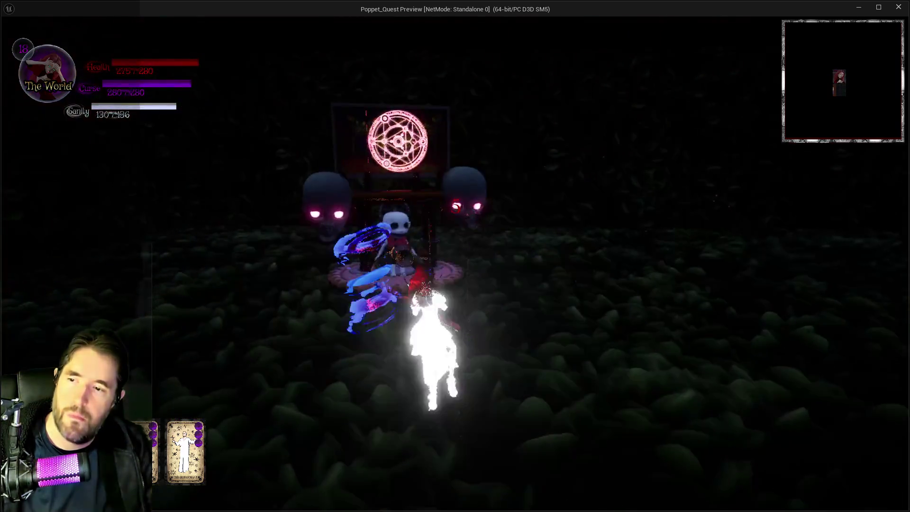
pyautogui.click(455, 256)
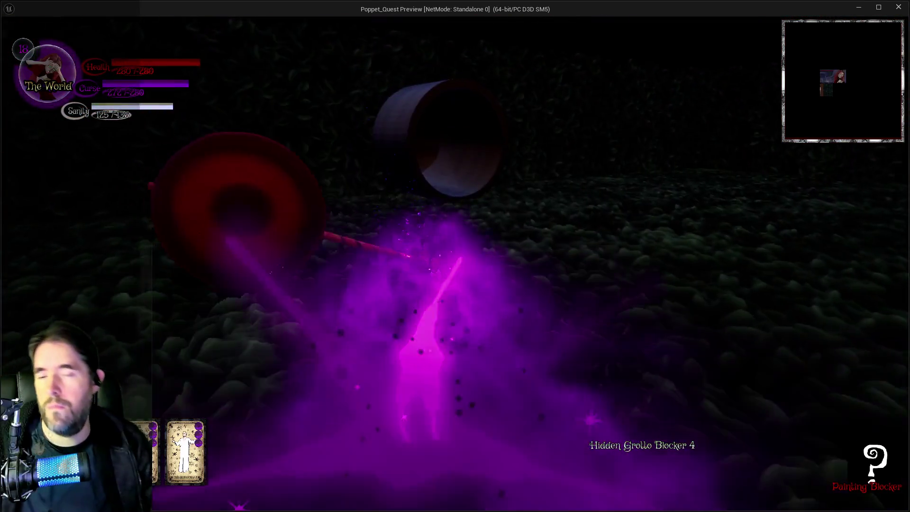
# Run through the large pipe tunnel, casting spells at the grotto blocker
pyautogui.press('w')
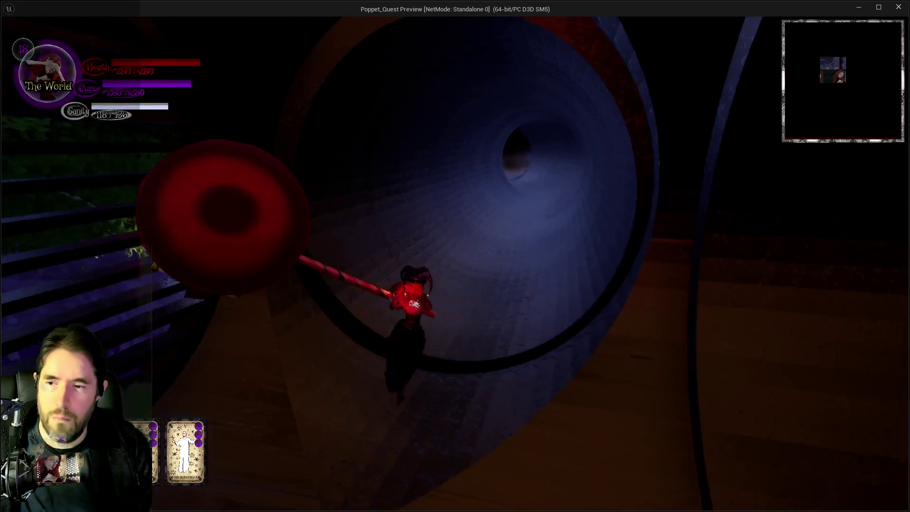
pyautogui.press('e')
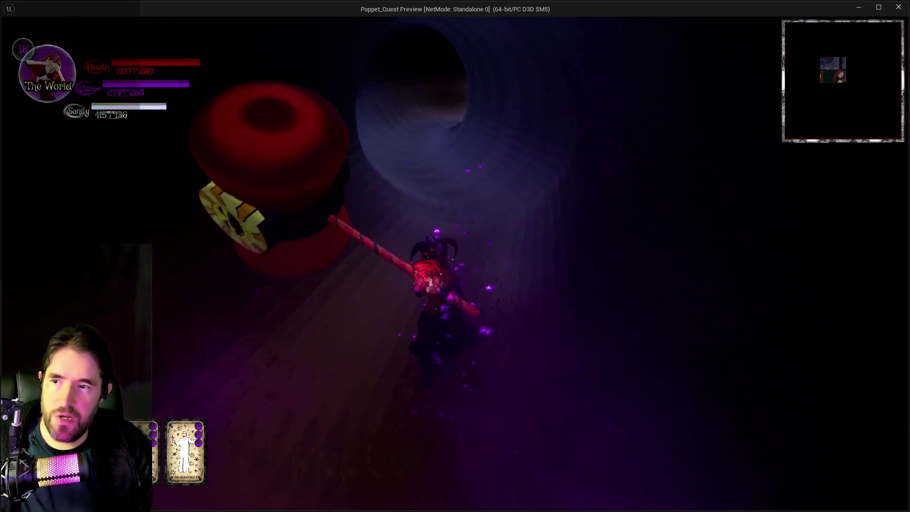
pyautogui.press('e')
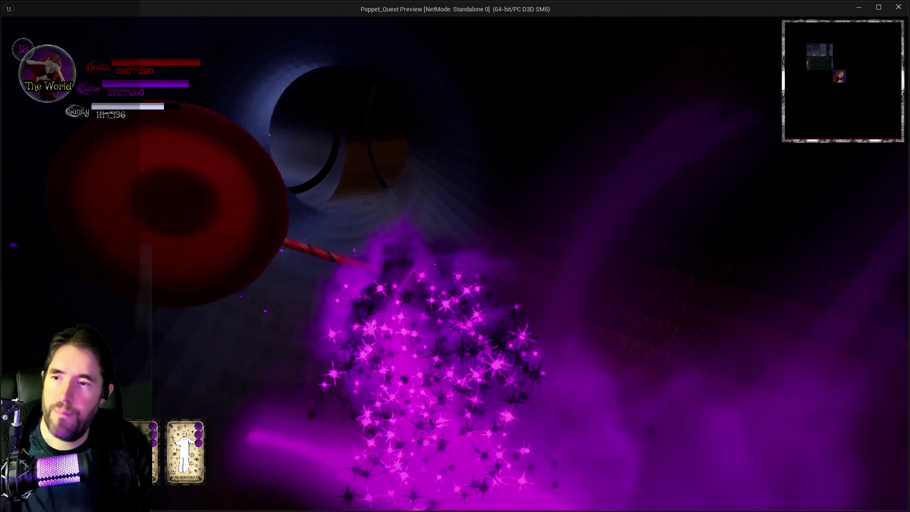
pyautogui.press('w')
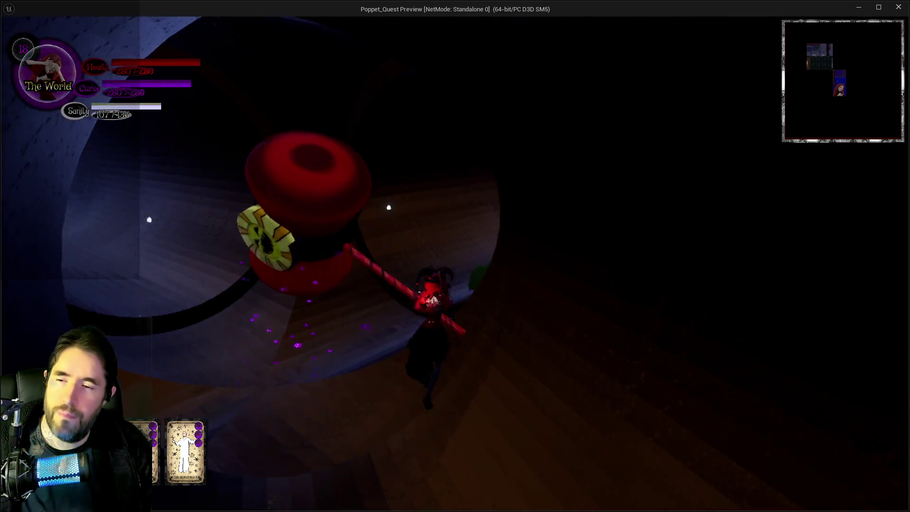
pyautogui.press('w')
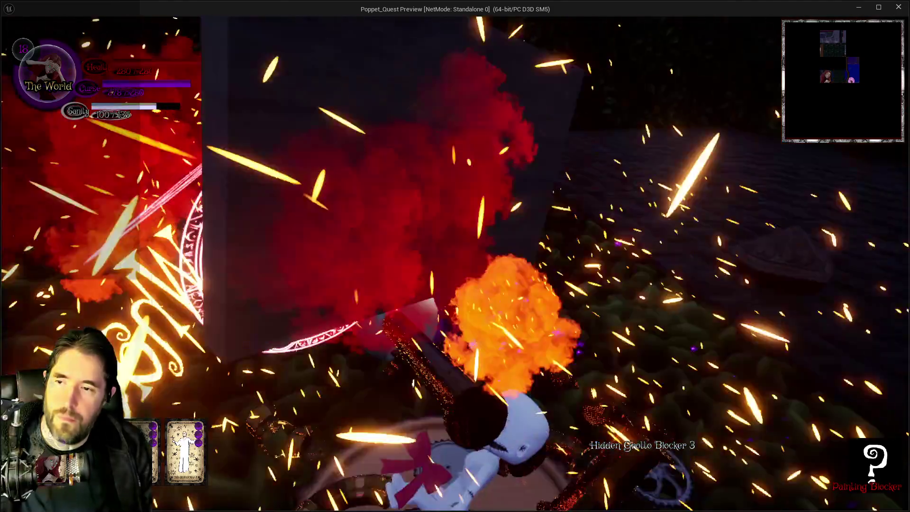
pyautogui.press('e')
pyautogui.press('w')
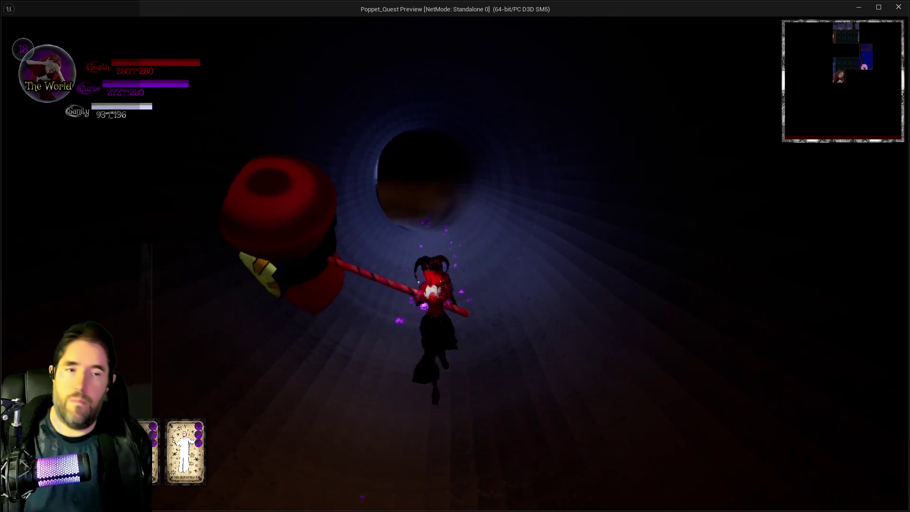
pyautogui.press('e')
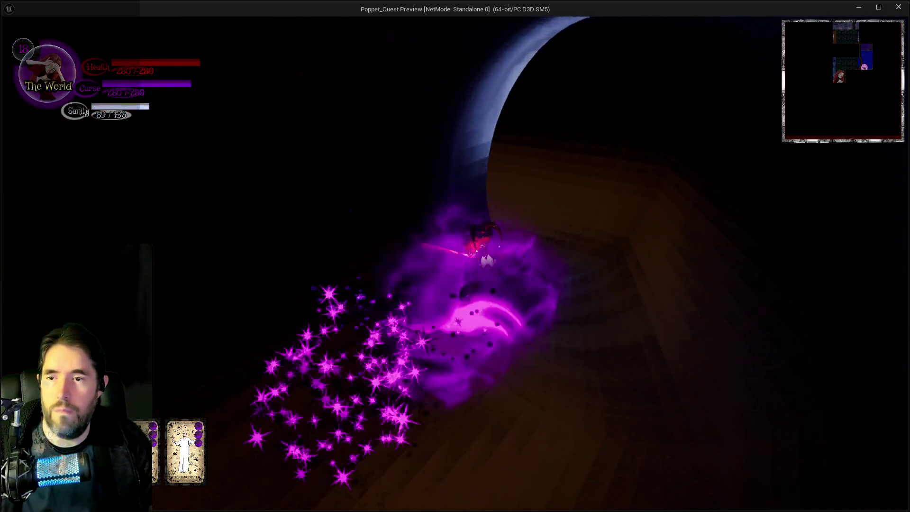
# Walk through the slatted wall and along the garden path to the purple-lit altar
pyautogui.press('w')
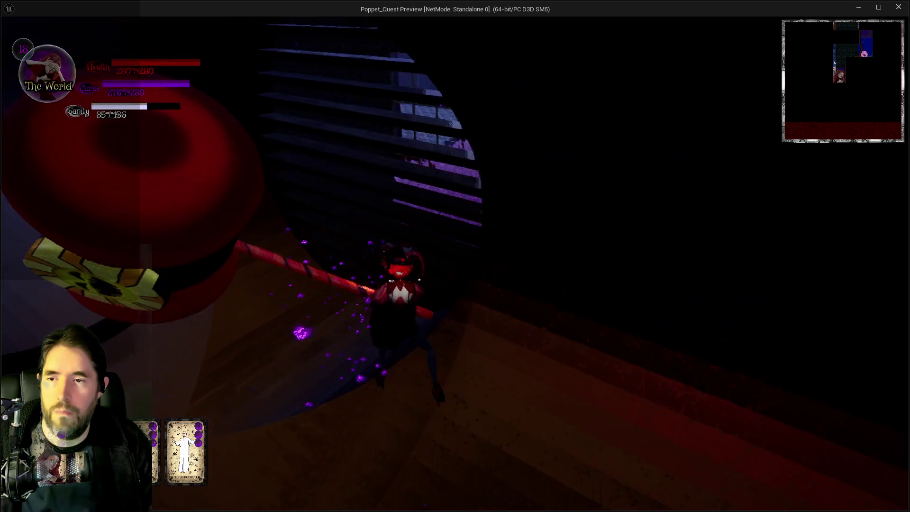
pyautogui.press('w')
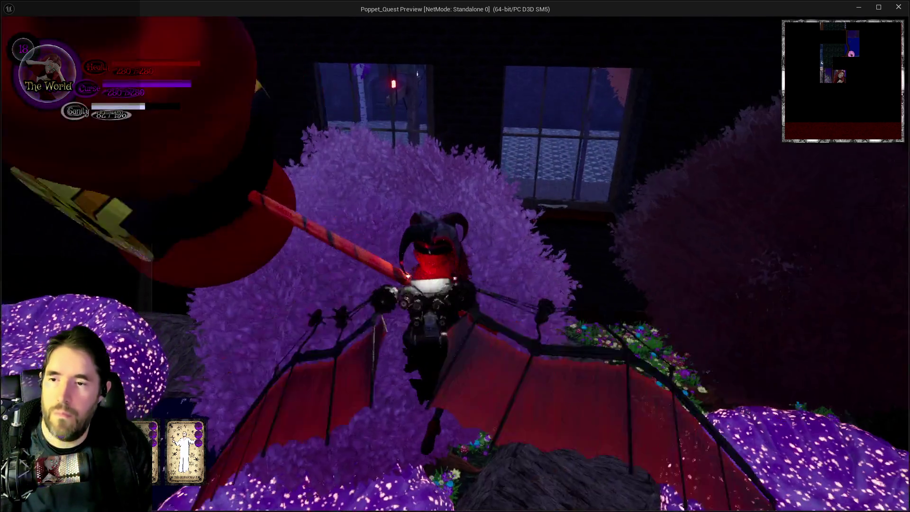
pyautogui.press('w')
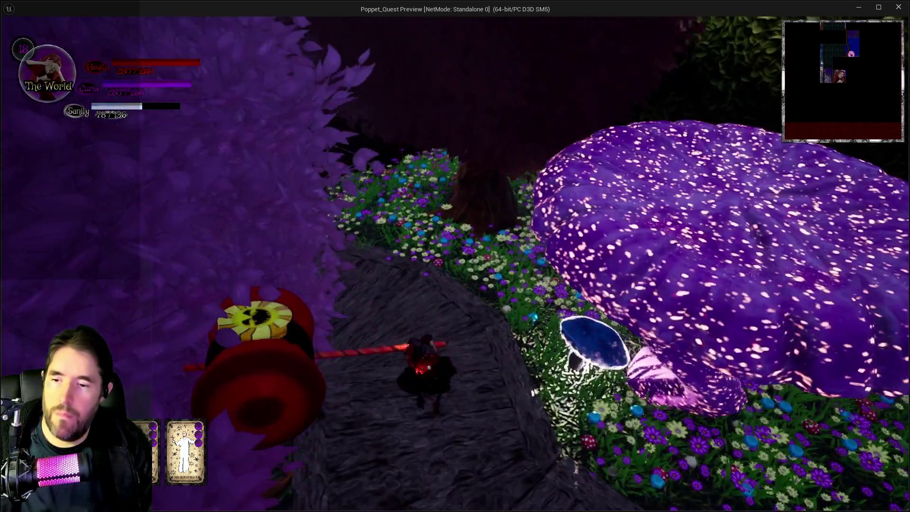
pyautogui.press('w')
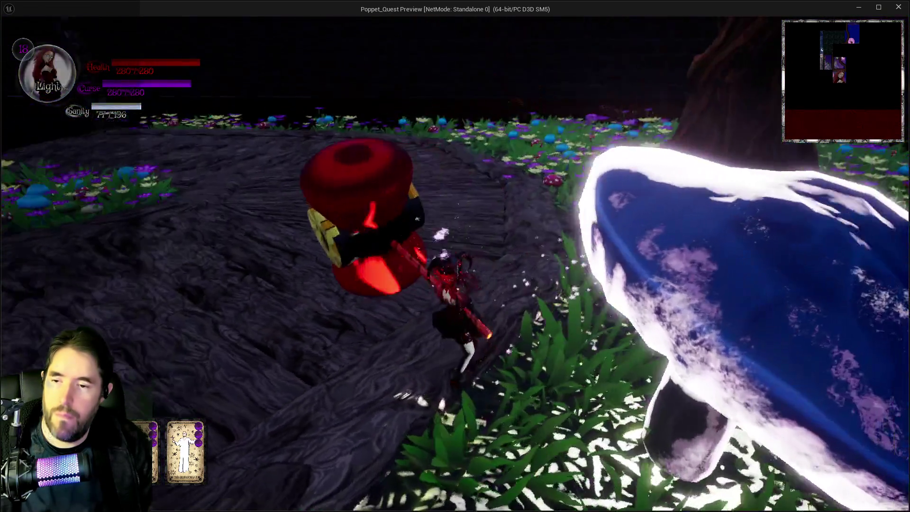
pyautogui.press('w')
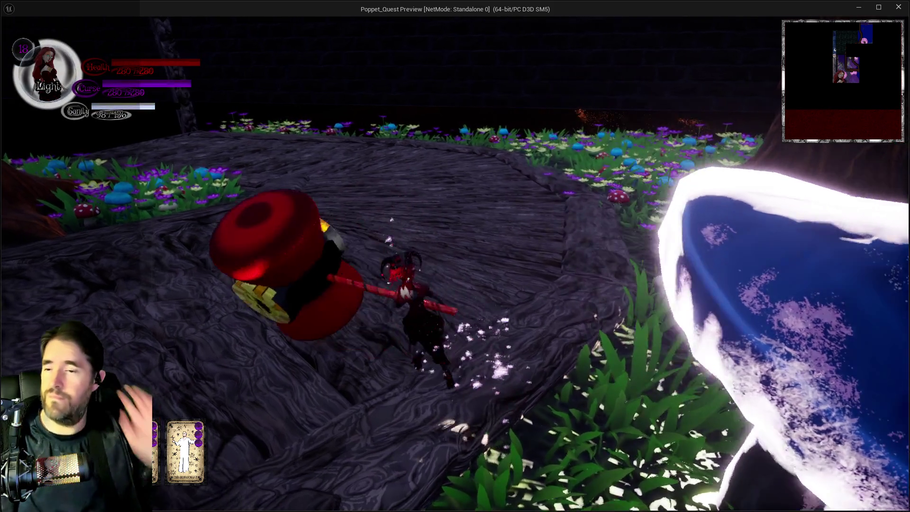
pyautogui.press('e')
pyautogui.press('w')
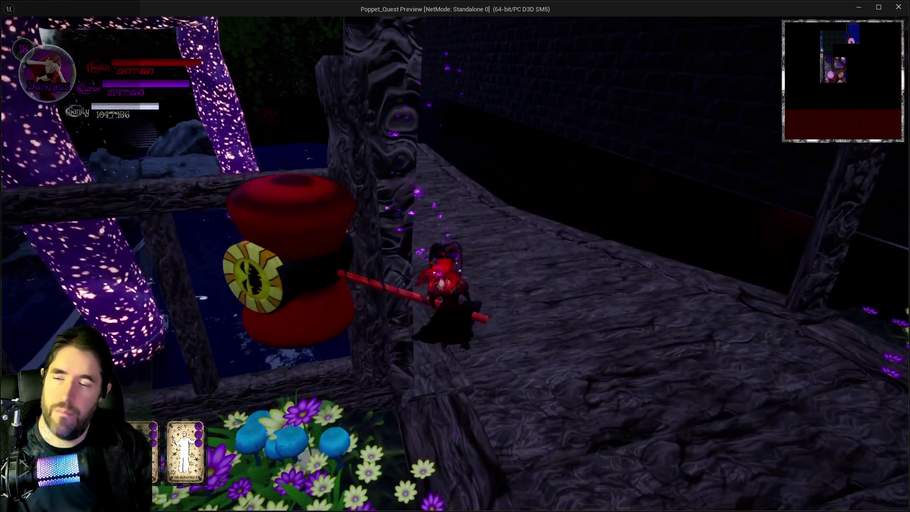
pyautogui.press('e')
pyautogui.press('w')
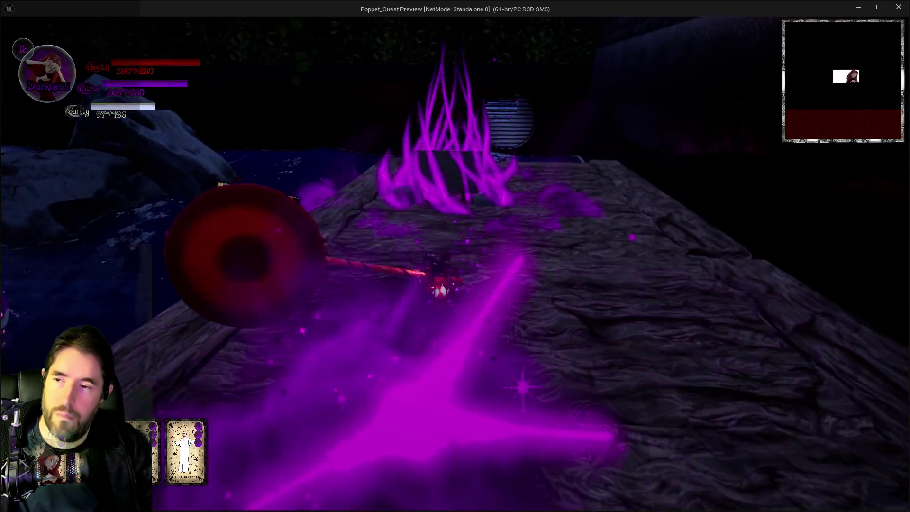
pyautogui.press('w')
pyautogui.press('w')
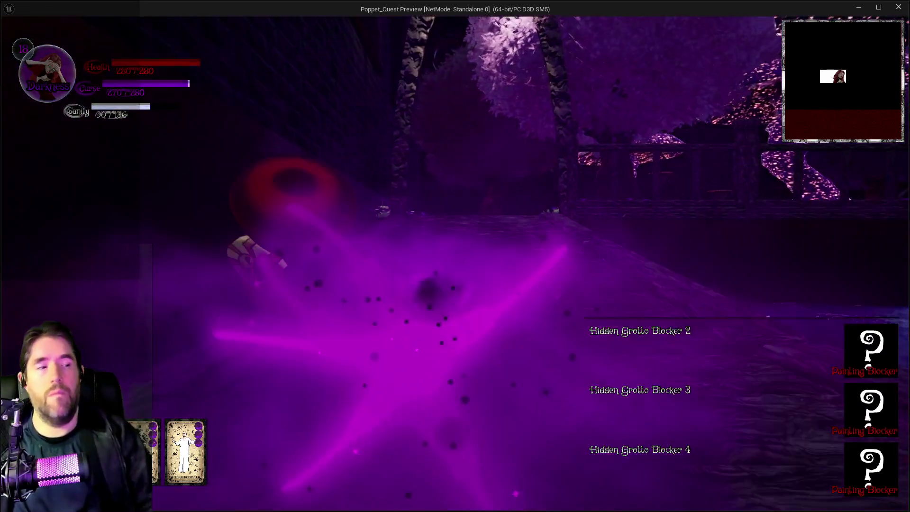
# Run the character over the bridge and along the path into the garden, switching back to Light form
pyautogui.press('w')
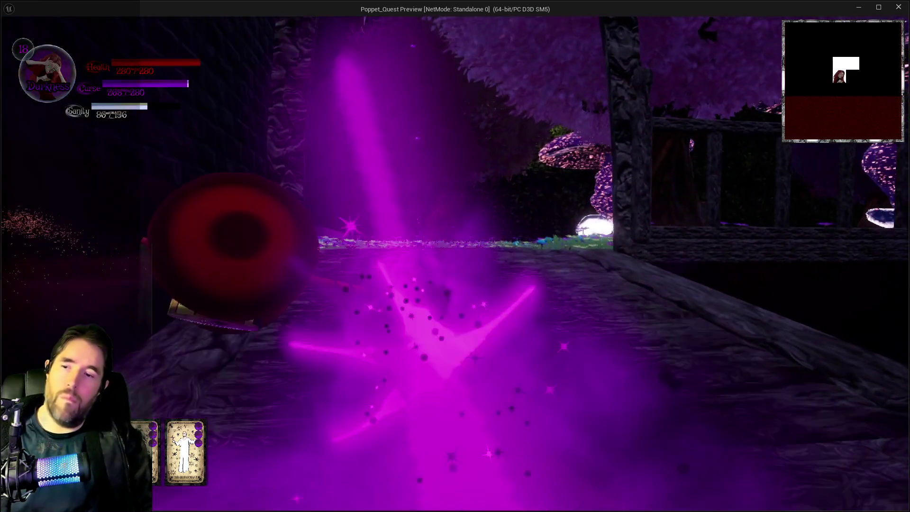
pyautogui.press('w')
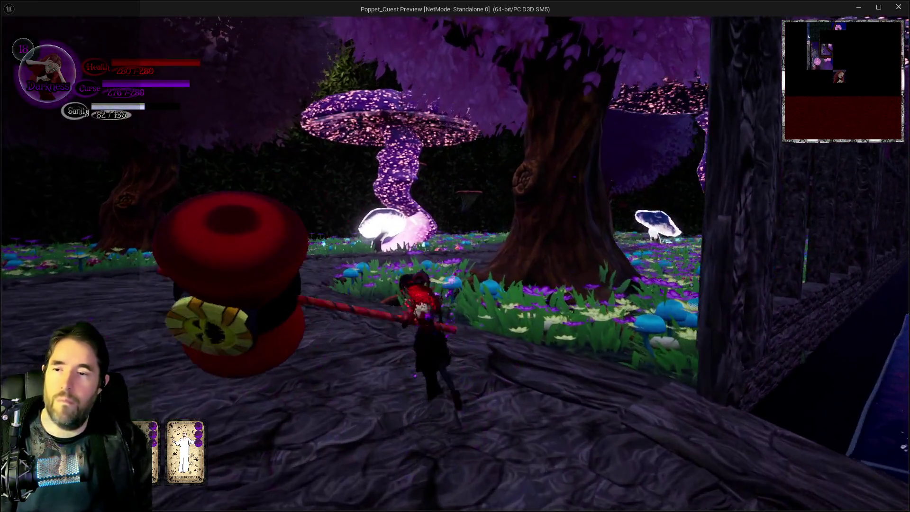
pyautogui.press('w')
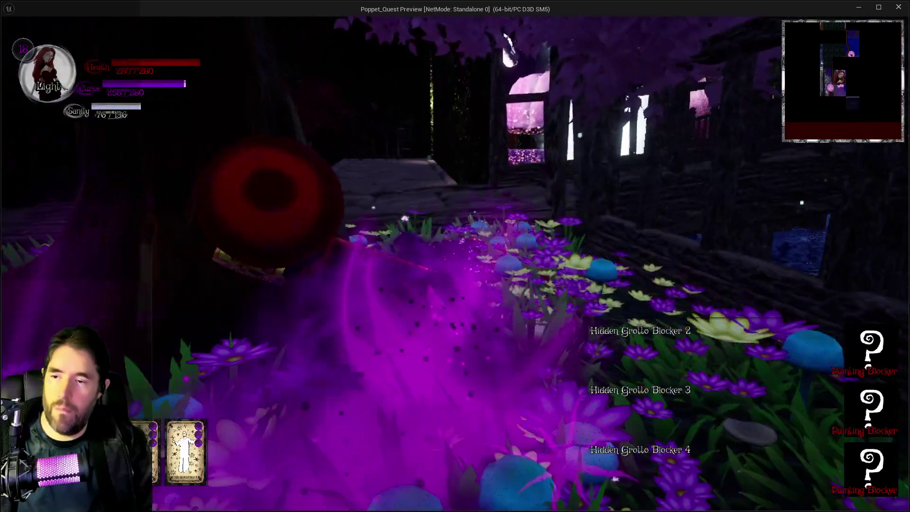
pyautogui.press('w')
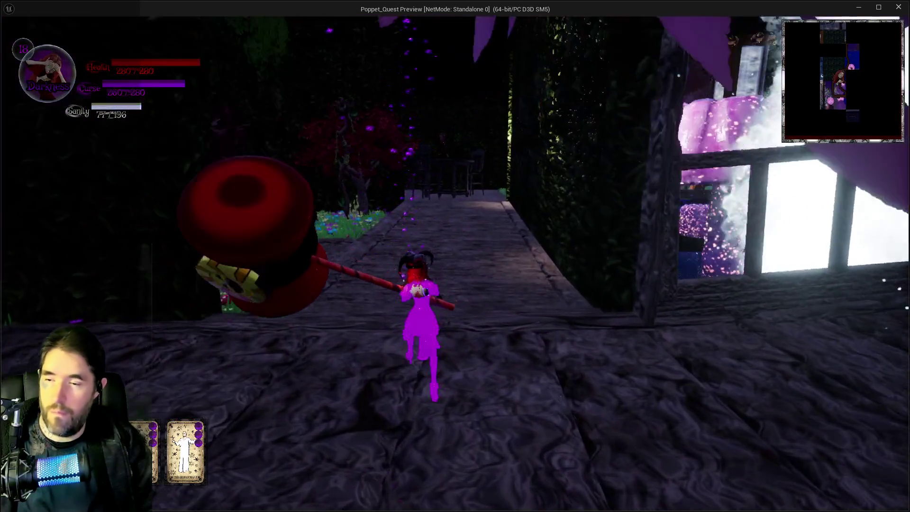
pyautogui.press('w')
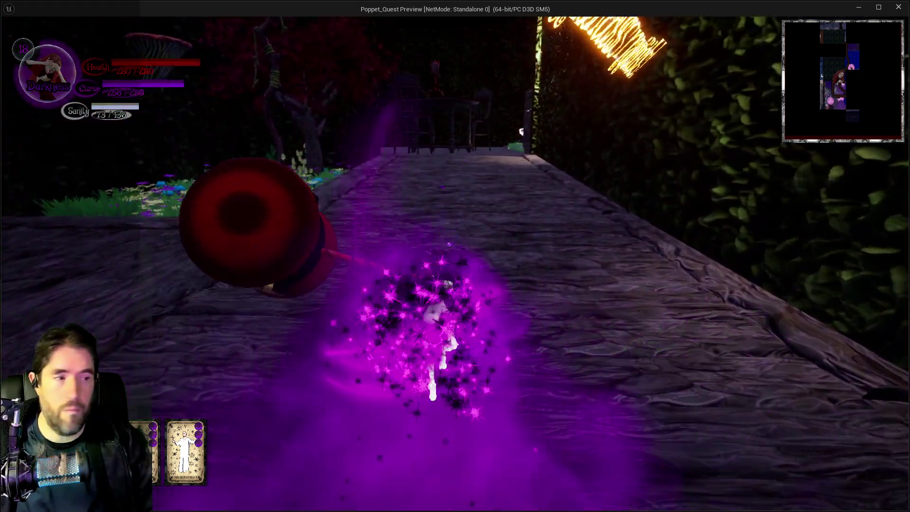
pyautogui.press('w')
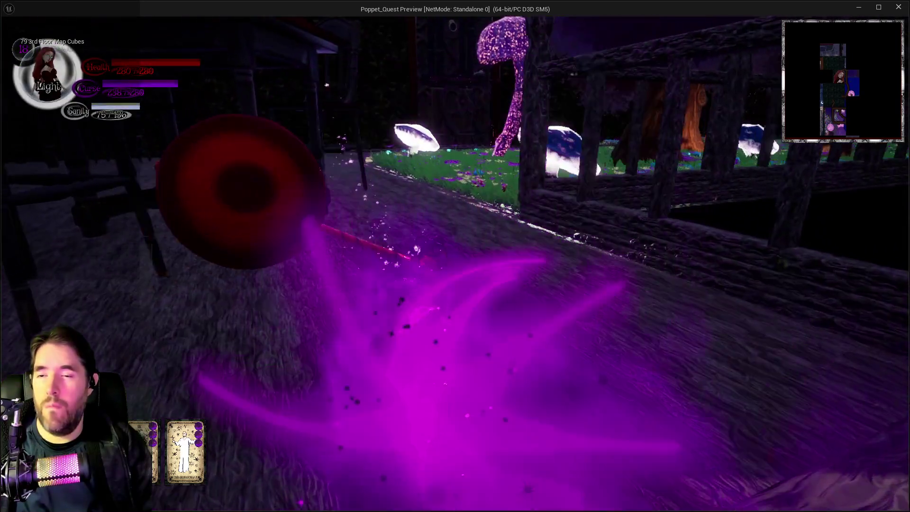
pyautogui.press('w')
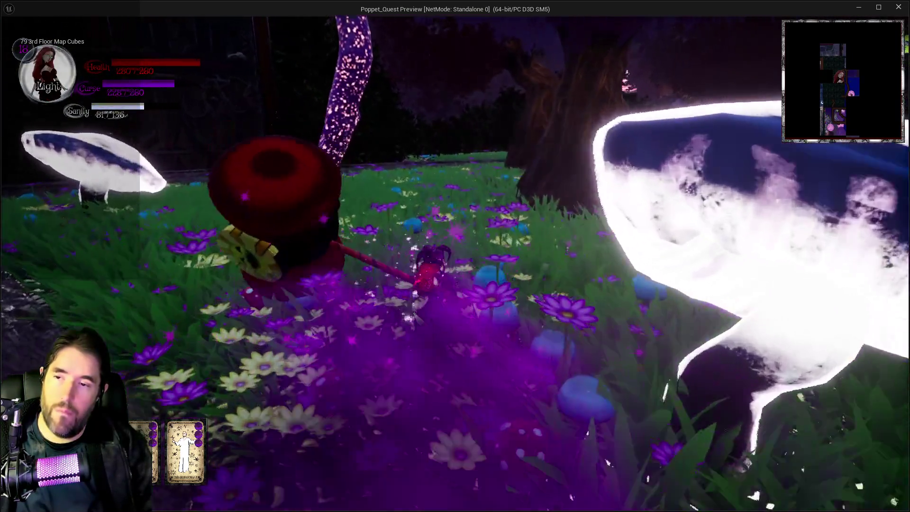
pyautogui.press('w')
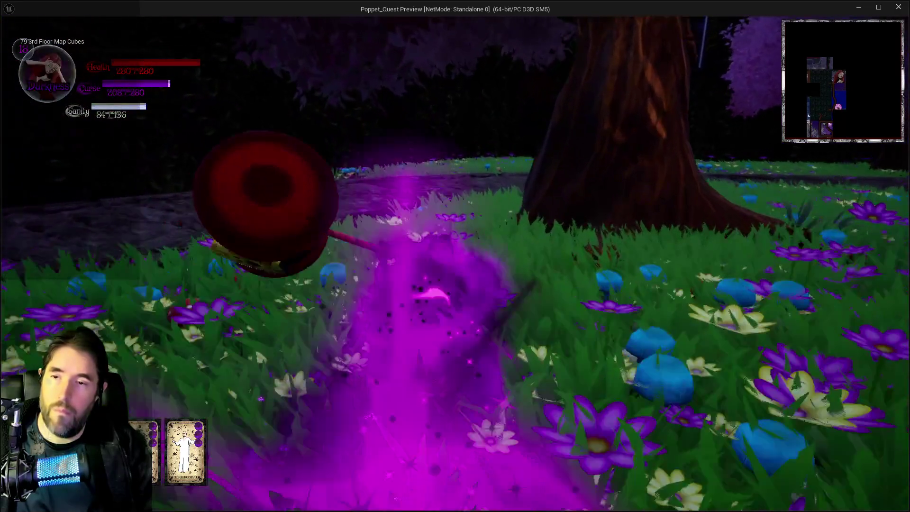
pyautogui.press('w')
pyautogui.press('q')
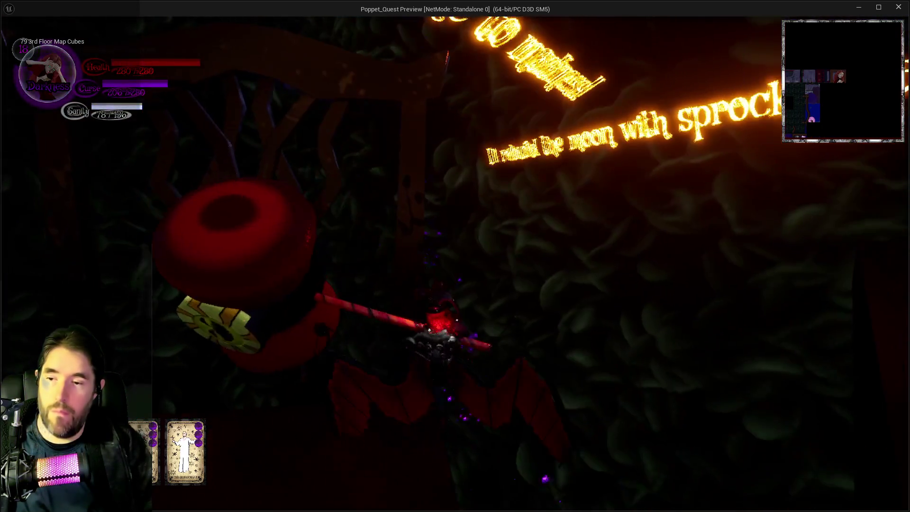
pyautogui.press('w')
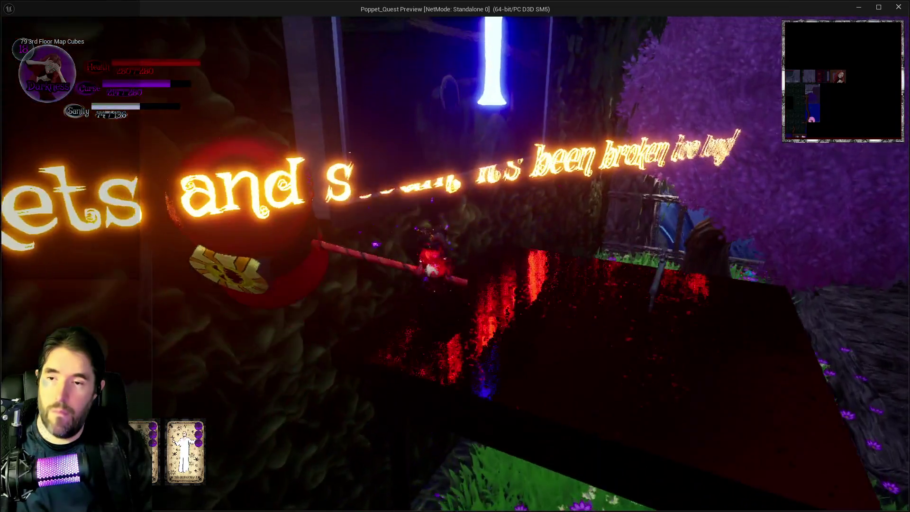
pyautogui.press('w')
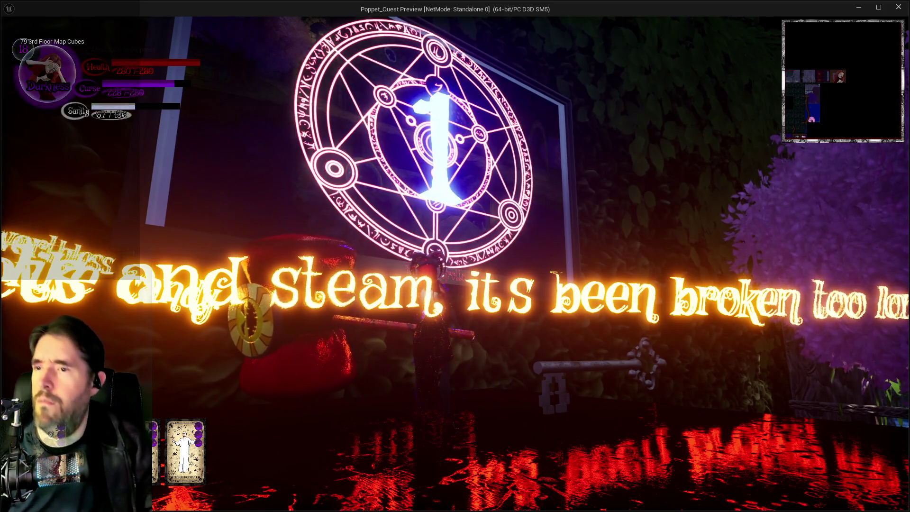
pyautogui.press('w')
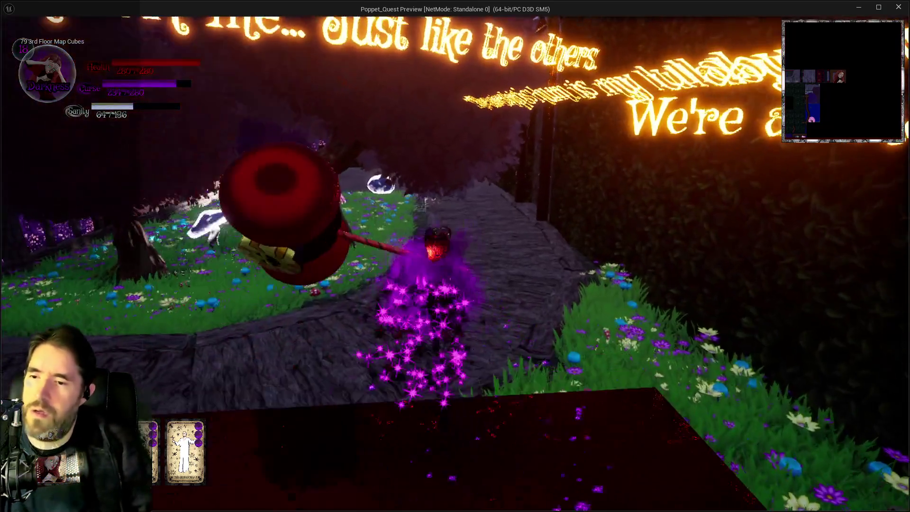
pyautogui.press('w')
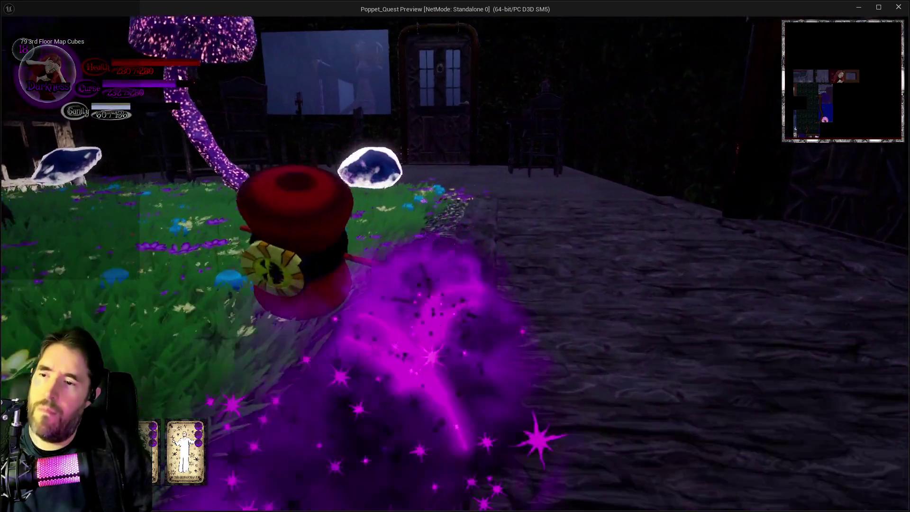
# Switch to Darkness form, run past the purple pillar into the meadow, and blast the mushroom enemy twice
pyautogui.press('w')
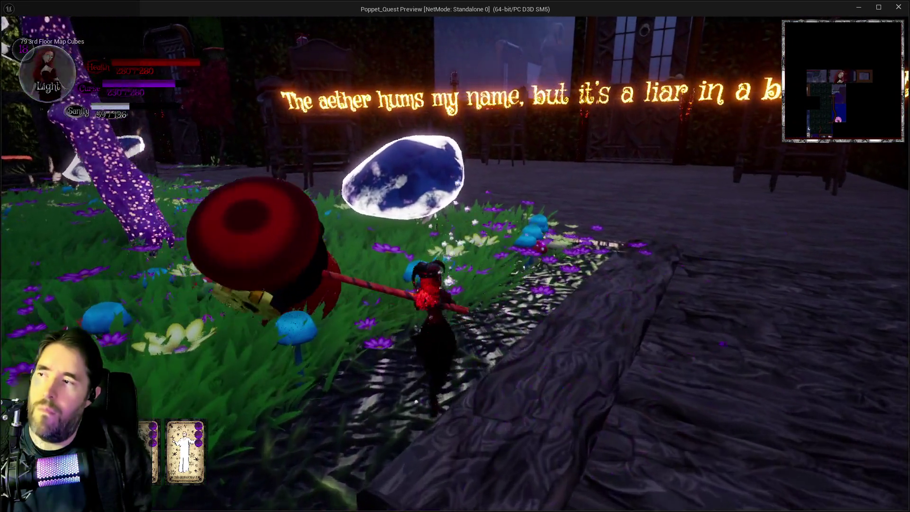
pyautogui.press('w')
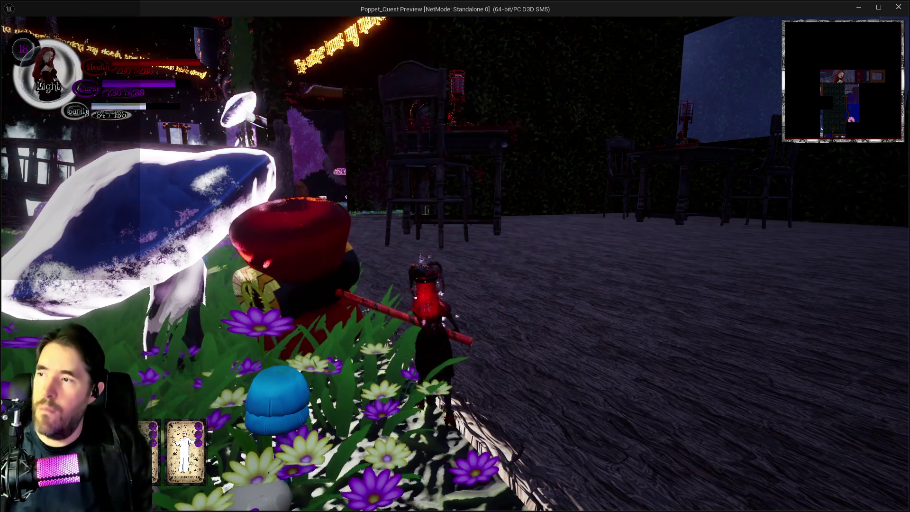
pyautogui.press('w')
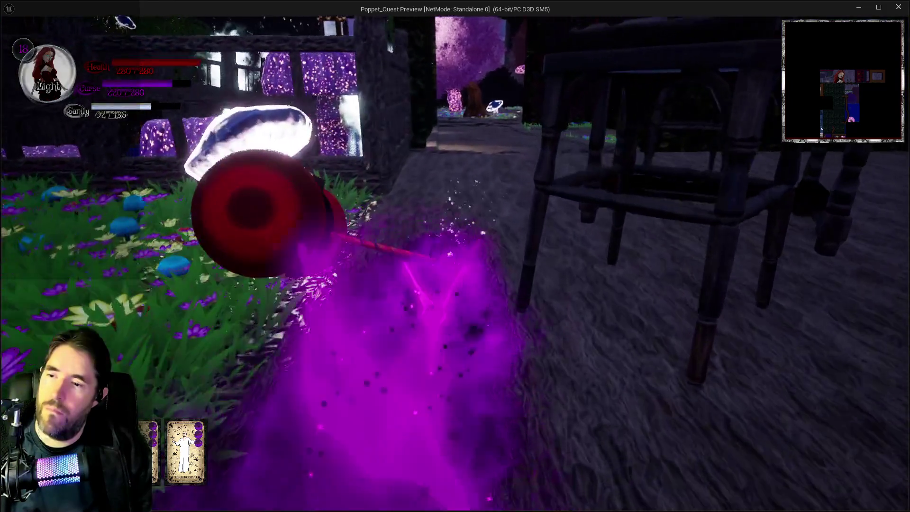
pyautogui.press('q')
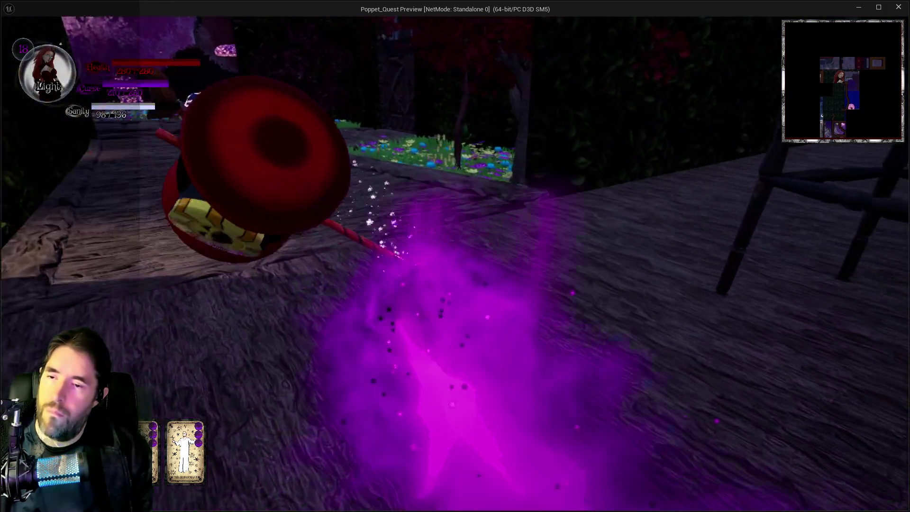
pyautogui.press('w')
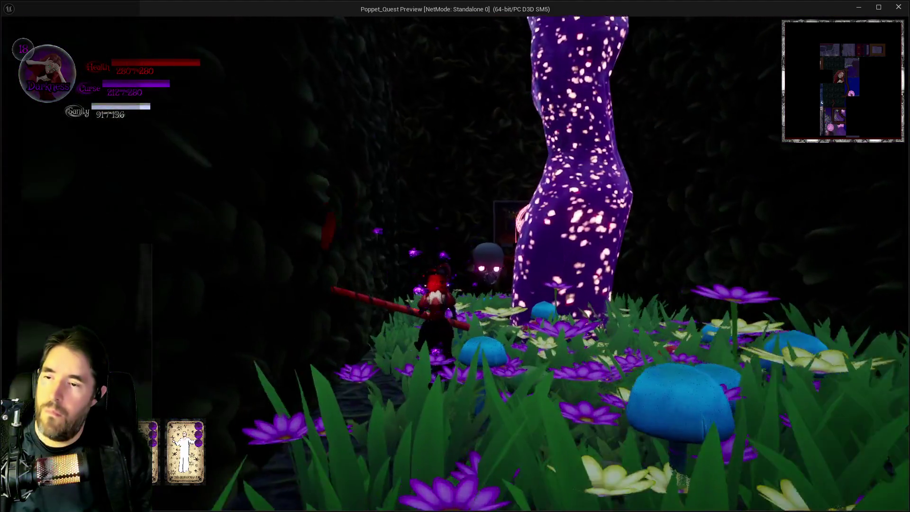
pyautogui.press('w')
pyautogui.press('w')
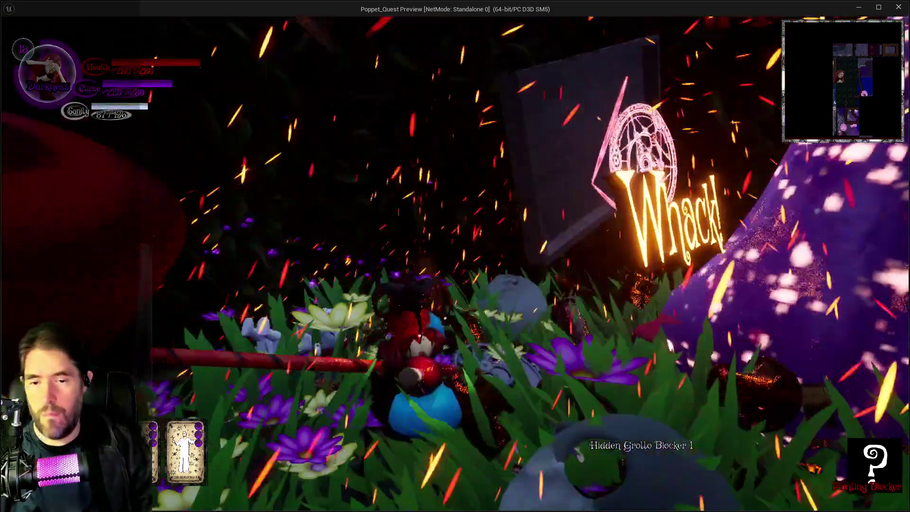
pyautogui.press('w')
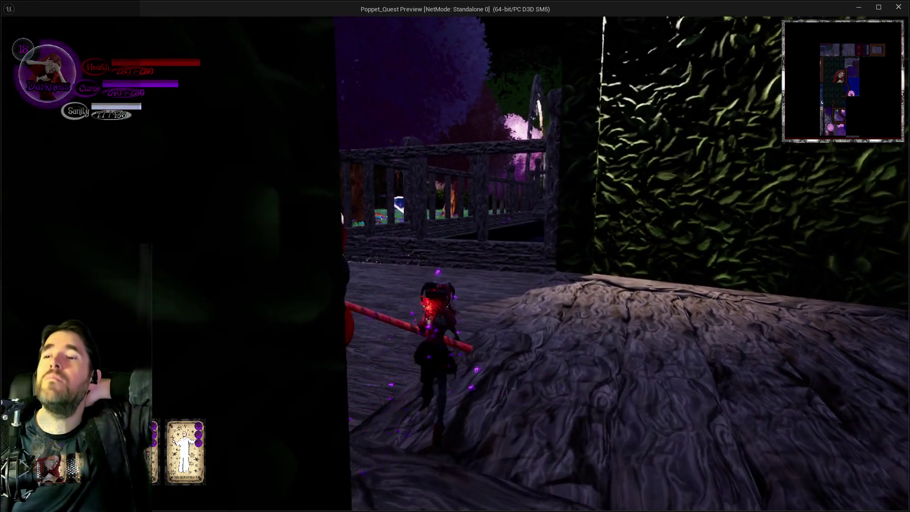
pyautogui.press('w')
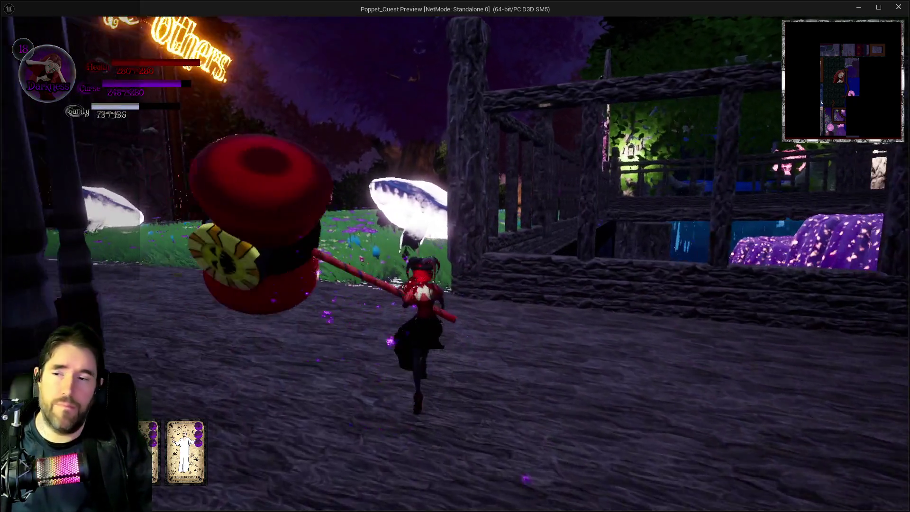
pyautogui.press('w')
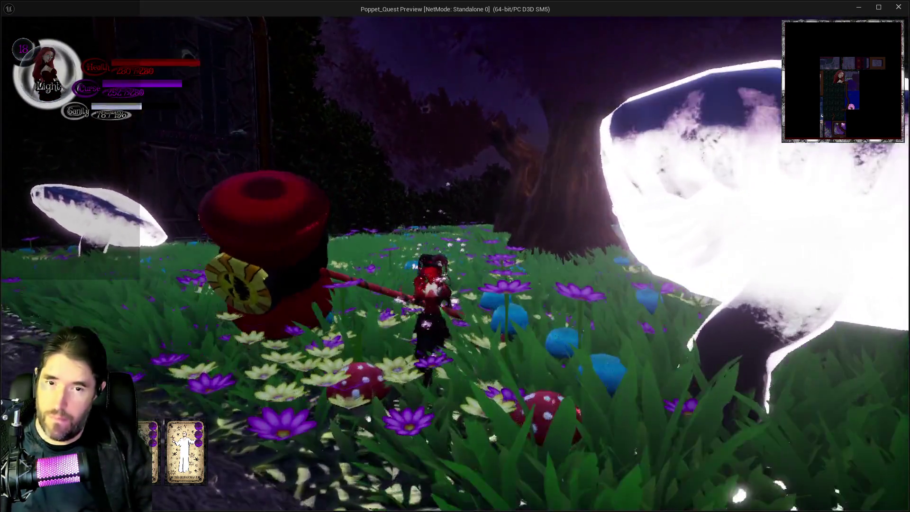
pyautogui.press('w')
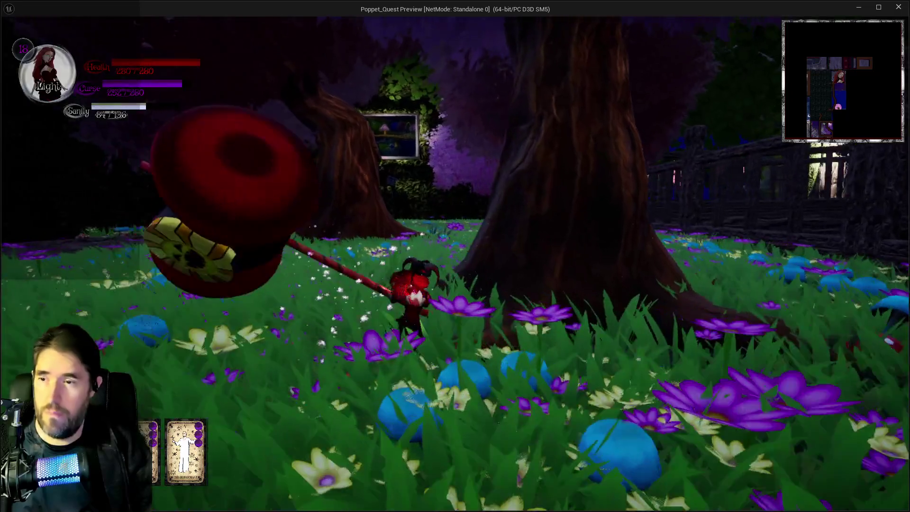
pyautogui.click(455, 256)
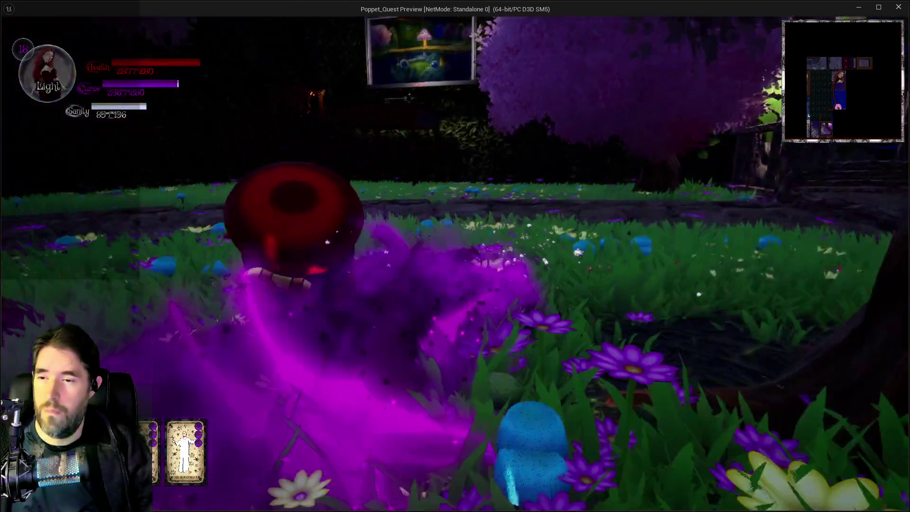
pyautogui.click(455, 256)
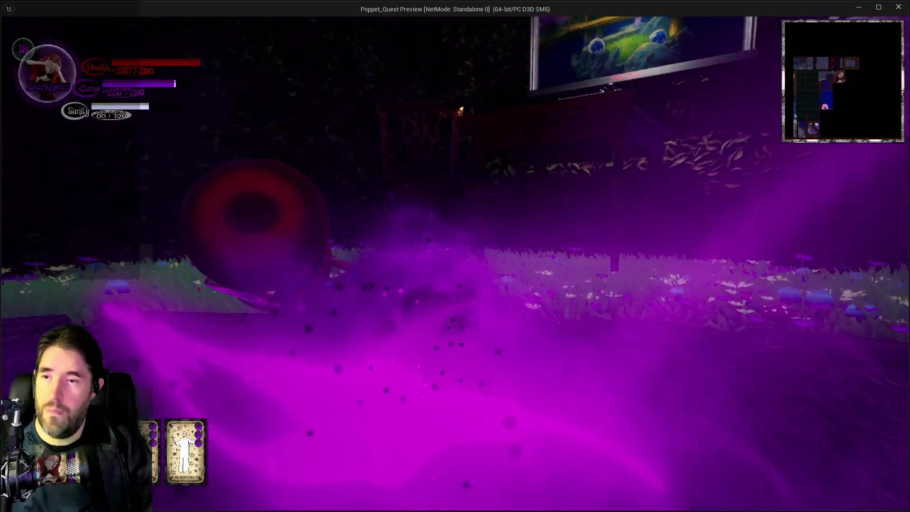
# Run the character past the chair and along the table up to the Hidden Grotto painting
pyautogui.press('w')
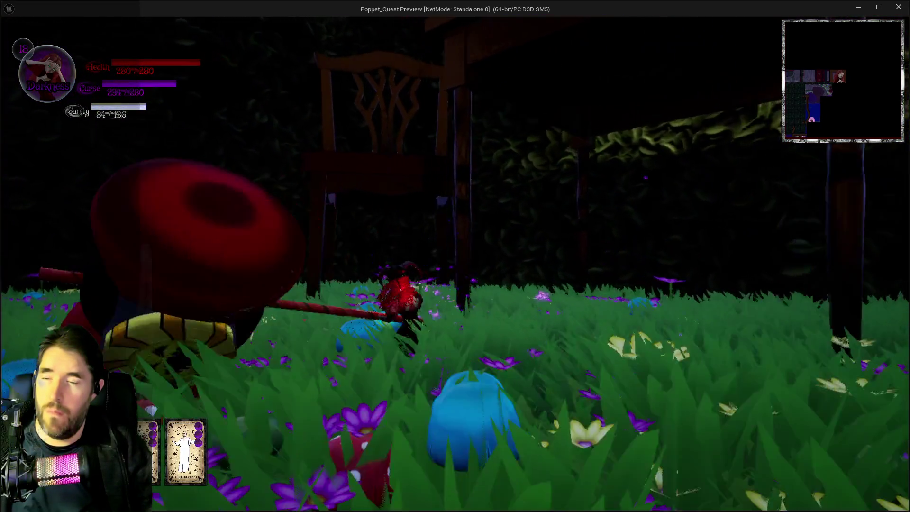
pyautogui.press('w')
pyautogui.press('w')
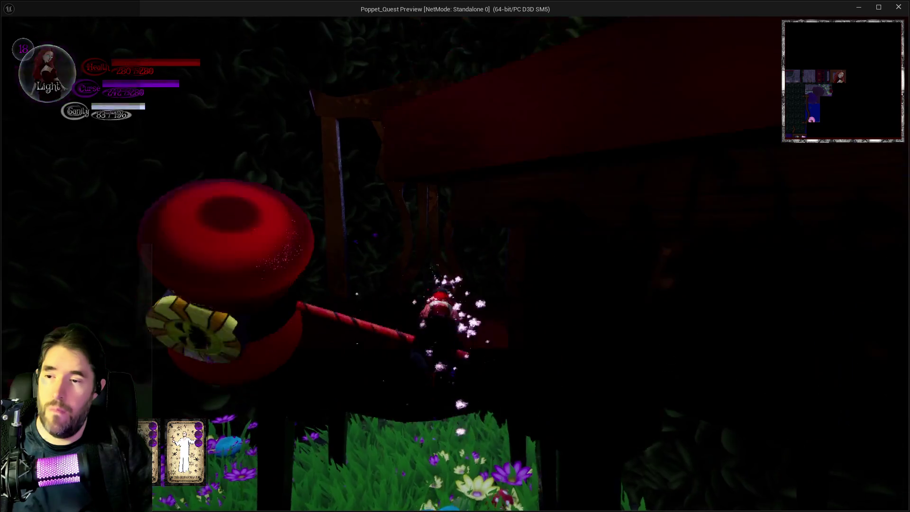
pyautogui.press('w')
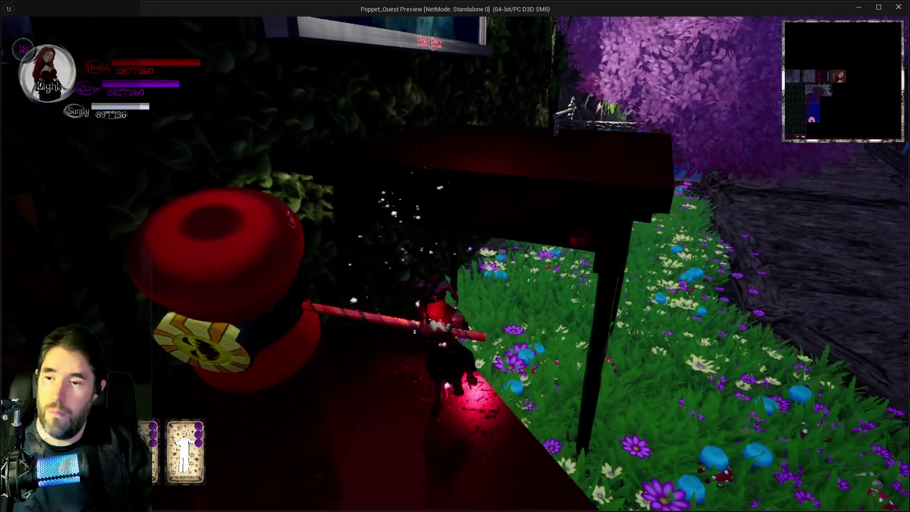
pyautogui.press('w')
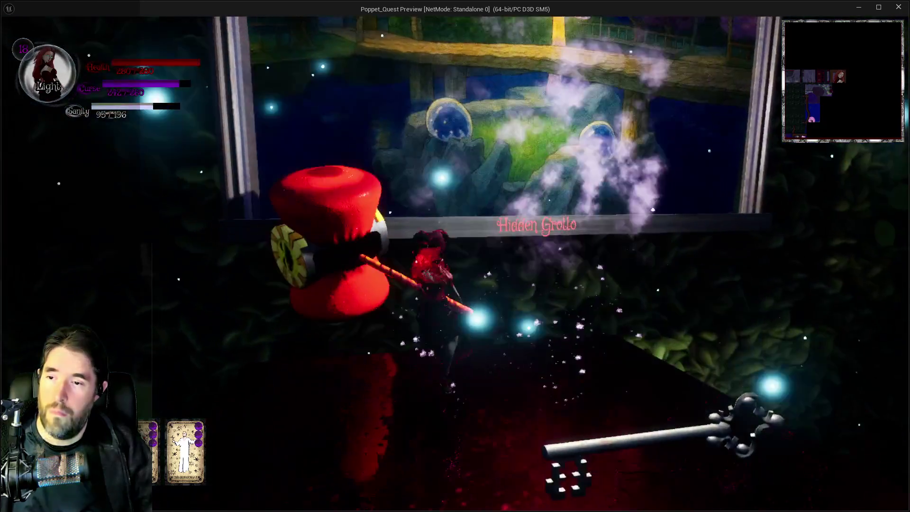
pyautogui.press('w')
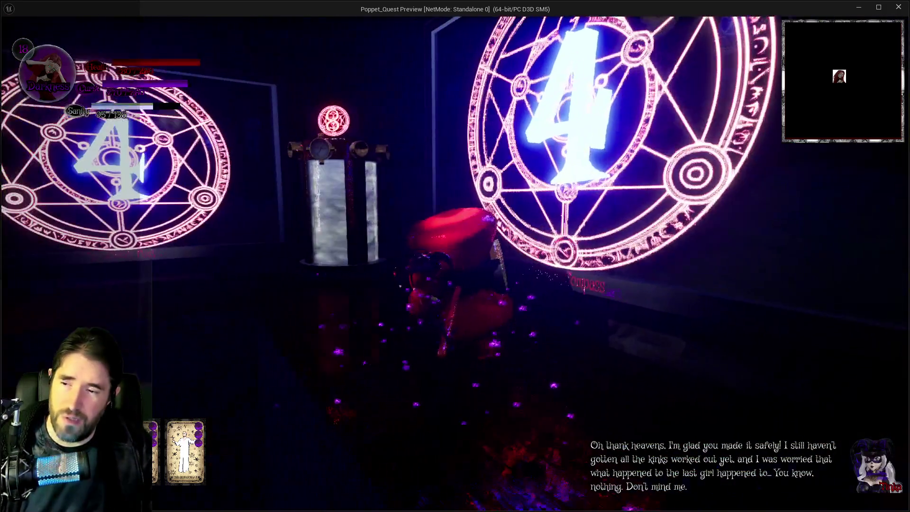
# Swing the mallet in the gallery, return to the Unreal Editor and stop the play session
pyautogui.press('e')
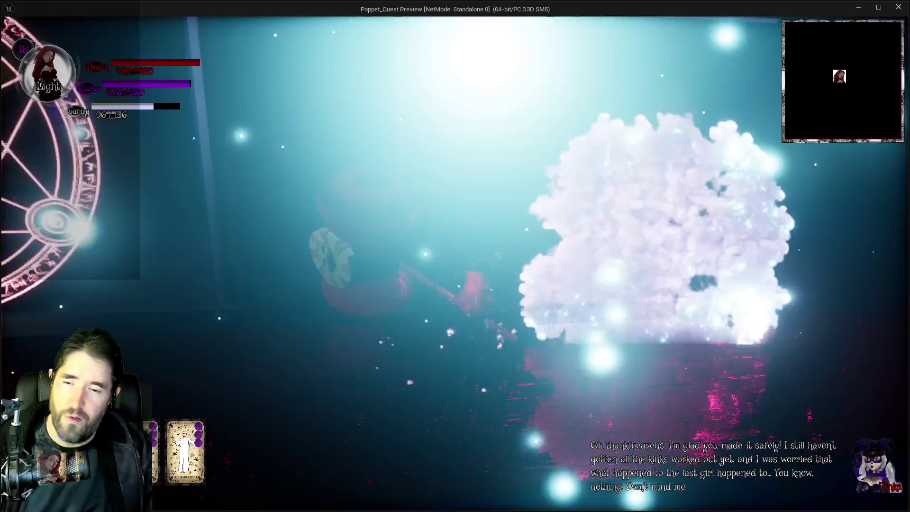
pyautogui.hotkey('alt', 'Tab')
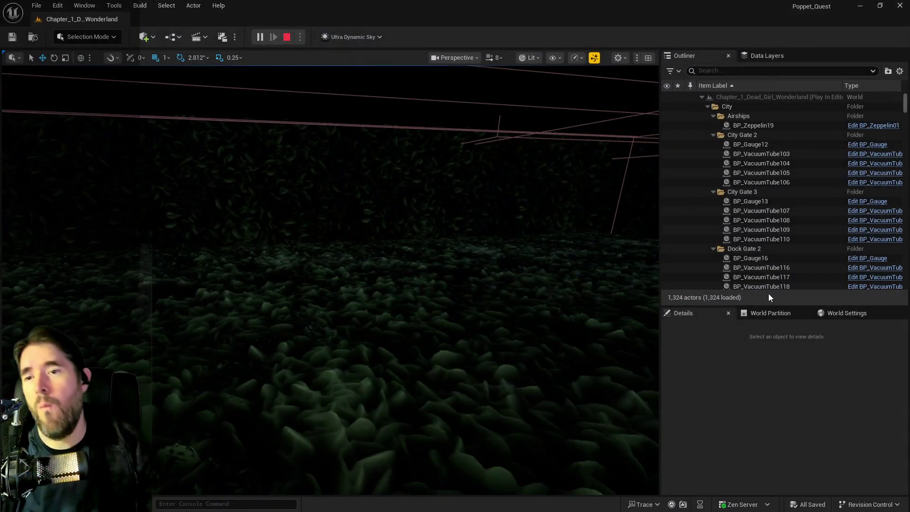
pyautogui.press('Escape')
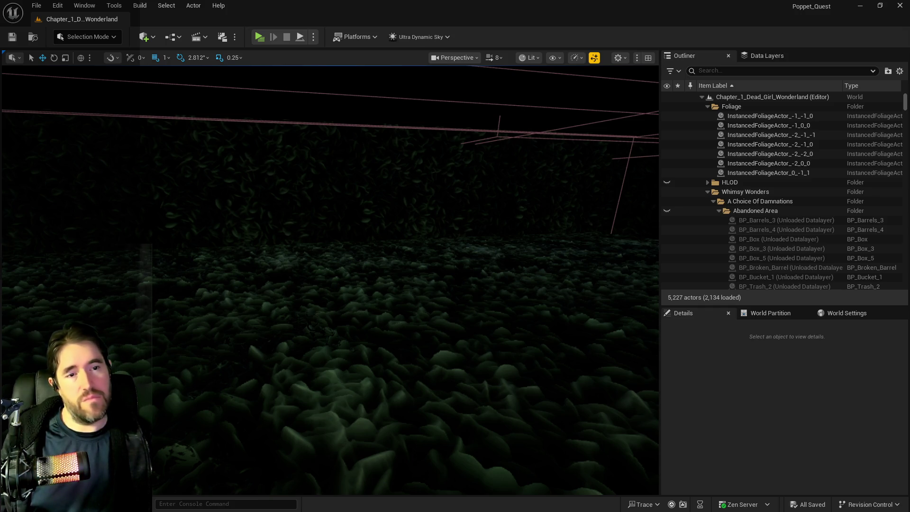
# Fly the viewport to the Haunted Gallery's glowing circles and select the middle painting, Tinkas_Painting_Blueprint11
pyautogui.press('w')
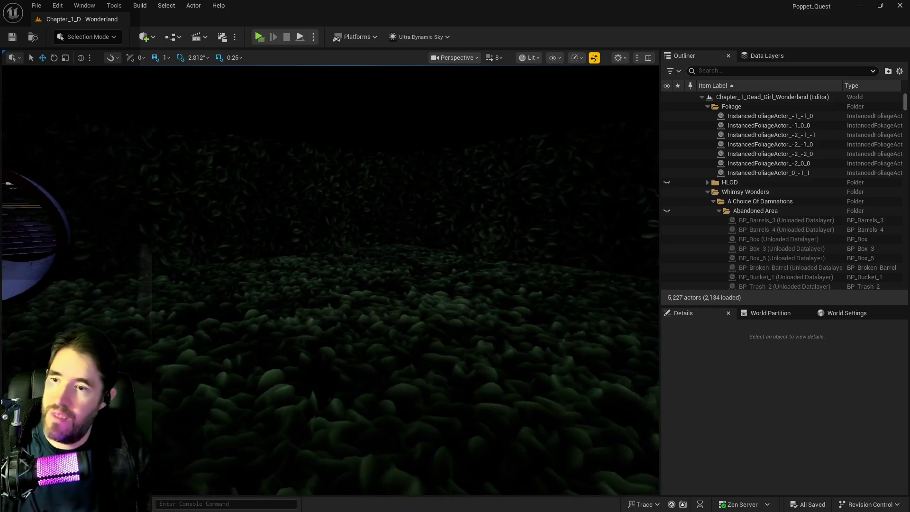
pyautogui.press('w')
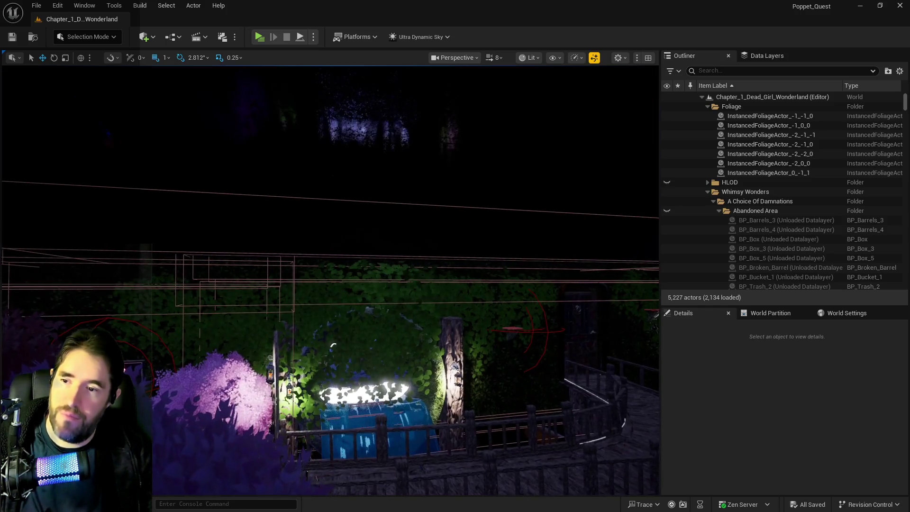
pyautogui.press('w')
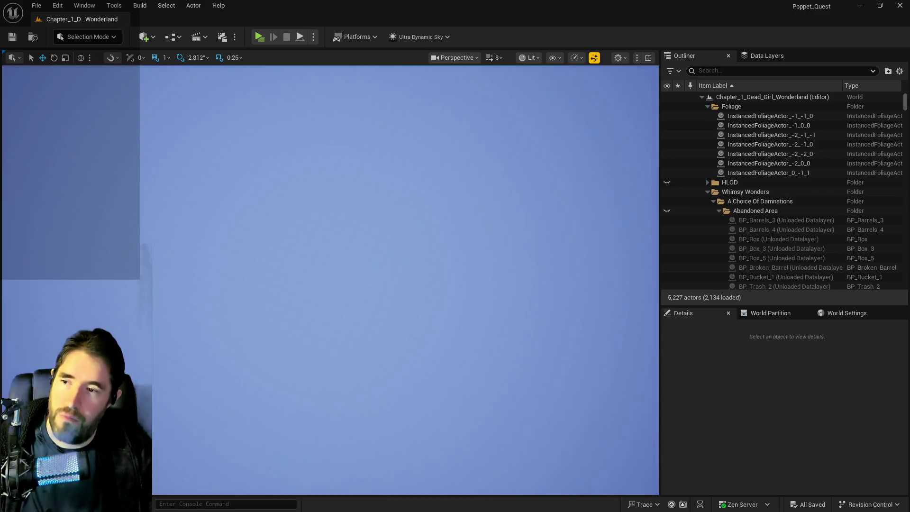
pyautogui.press('w')
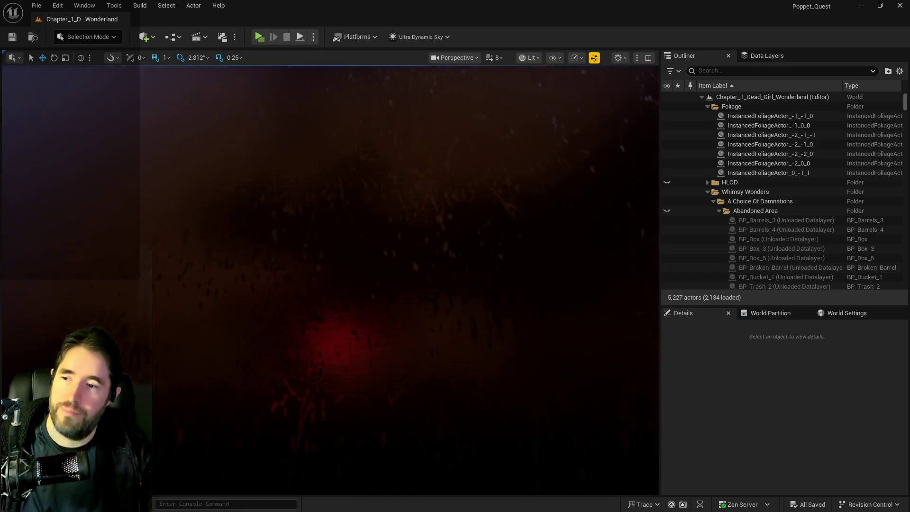
pyautogui.press('w')
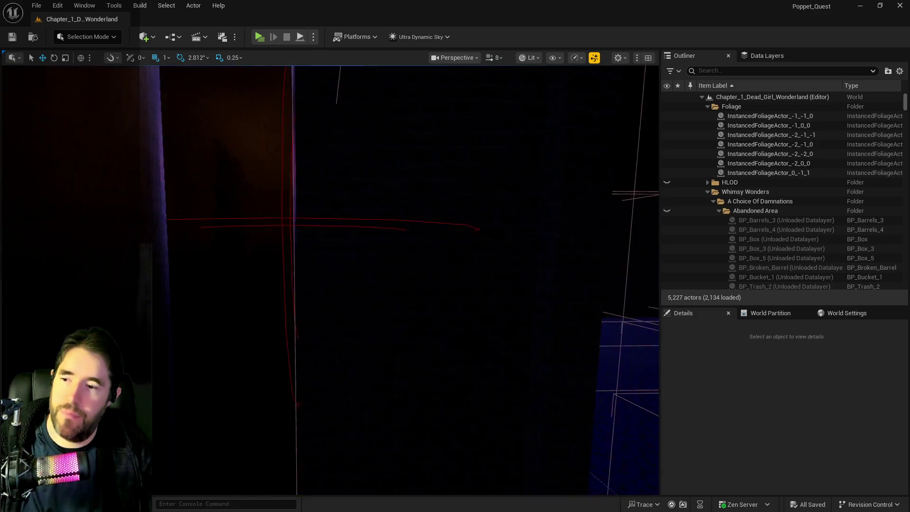
pyautogui.press('w')
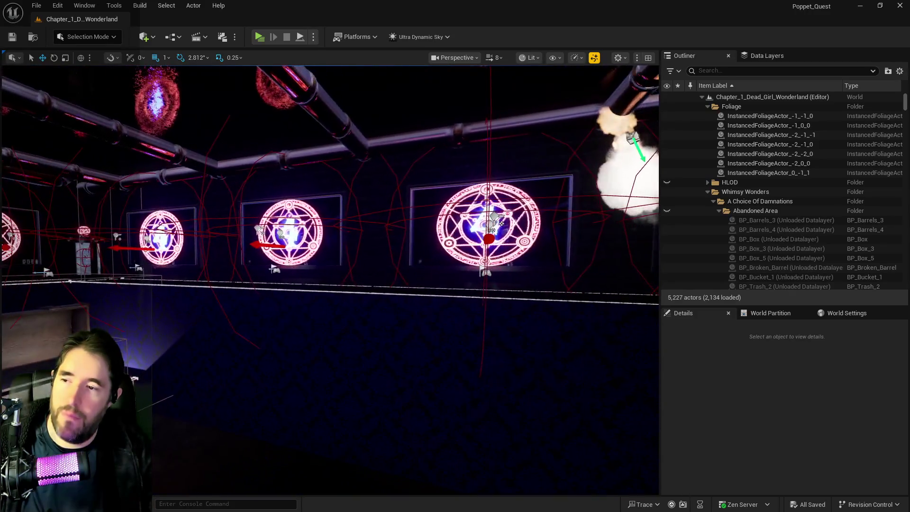
pyautogui.press('w')
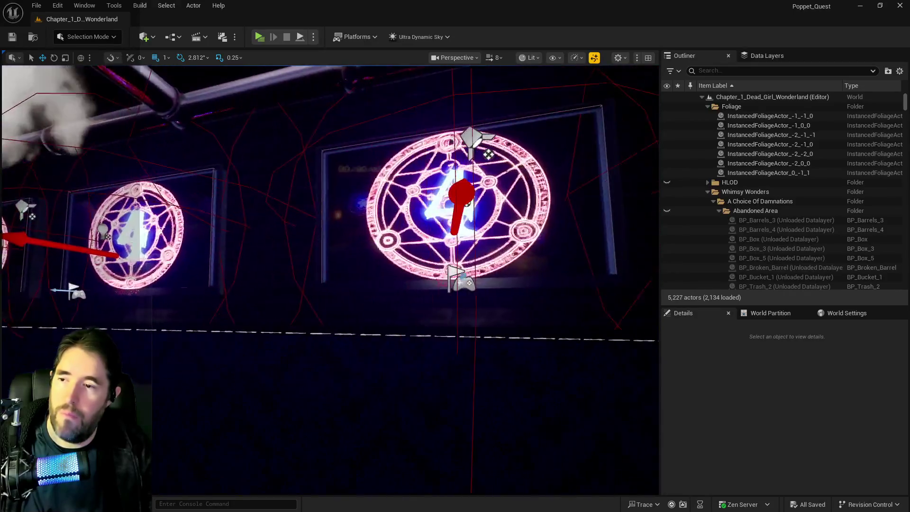
pyautogui.press('w')
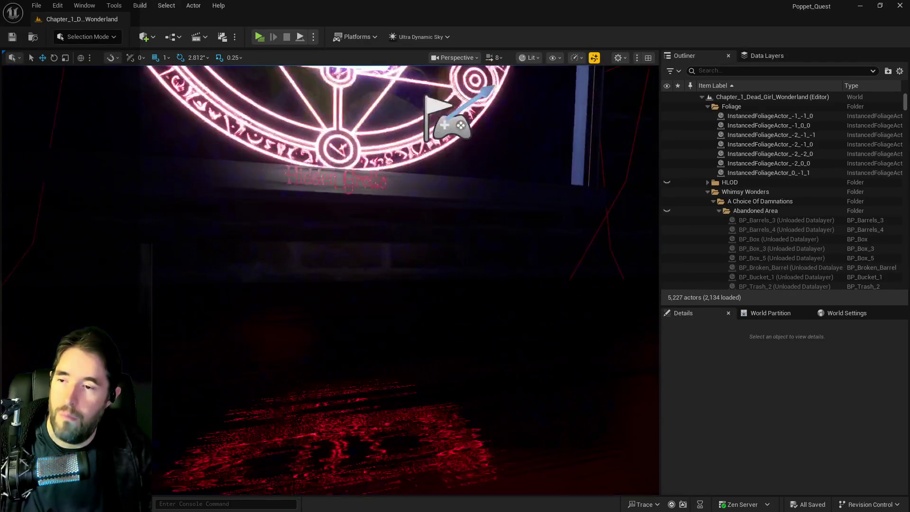
pyautogui.press('w')
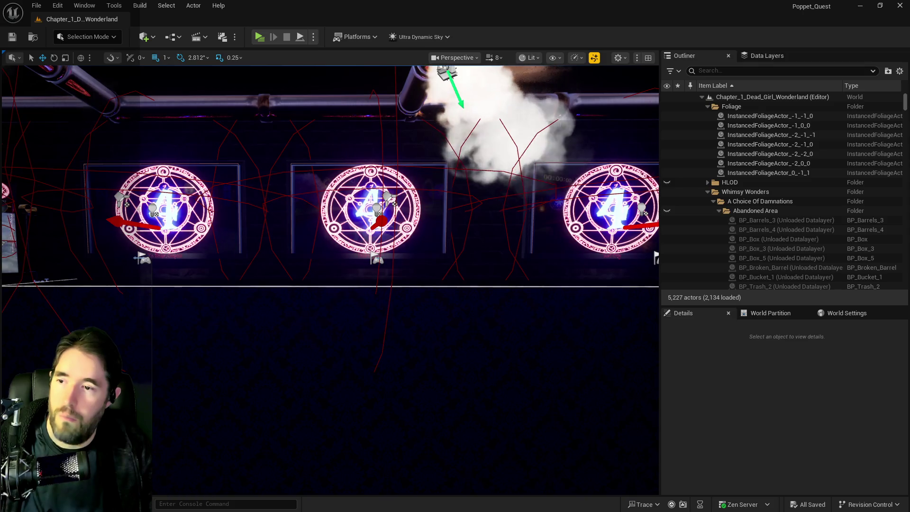
pyautogui.click(370, 209)
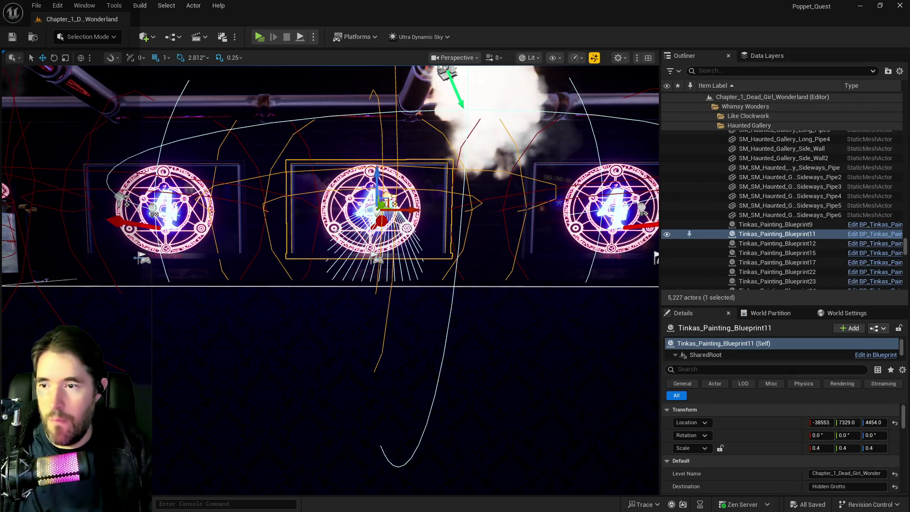
# Change PlayerStart25's Player Start Tag from Hidden Grotto PW to The Broken Compass PW
pyautogui.click(377, 259)
pyautogui.scroll(-2, 776, 470)
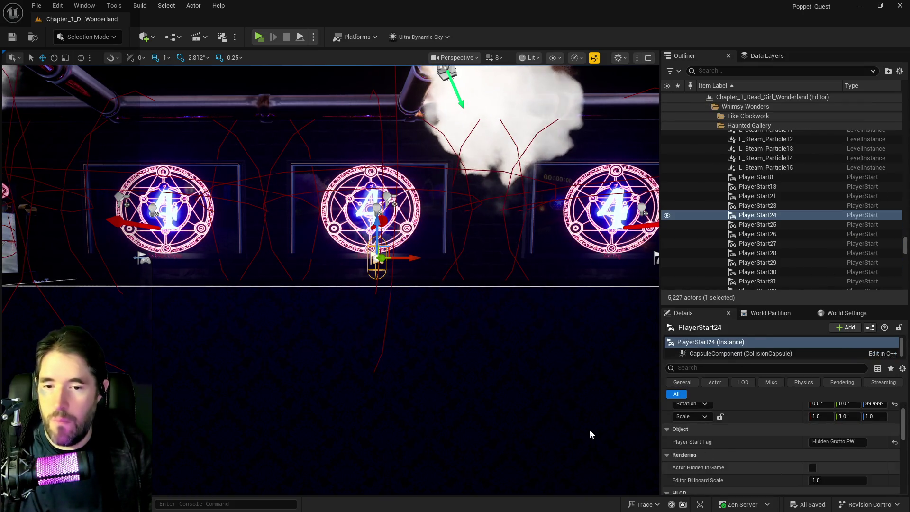
pyautogui.click(143, 260)
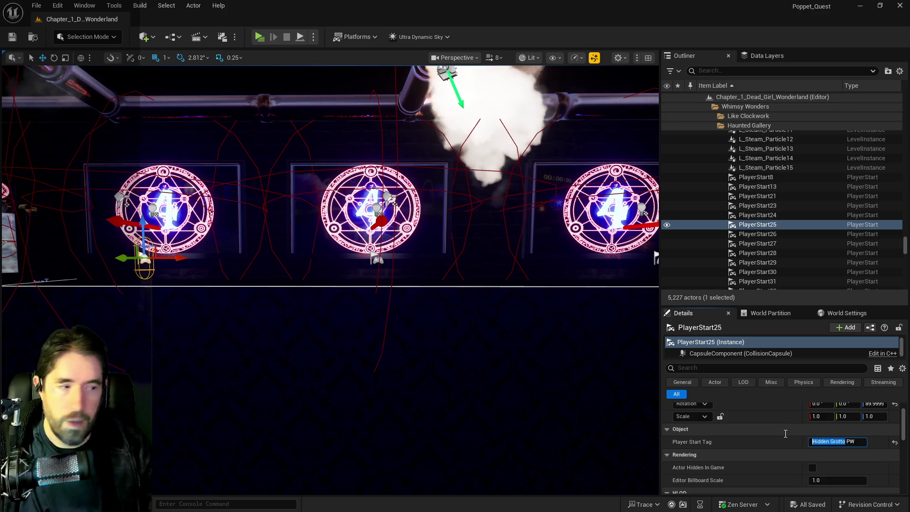
pyautogui.write('The Broken C')
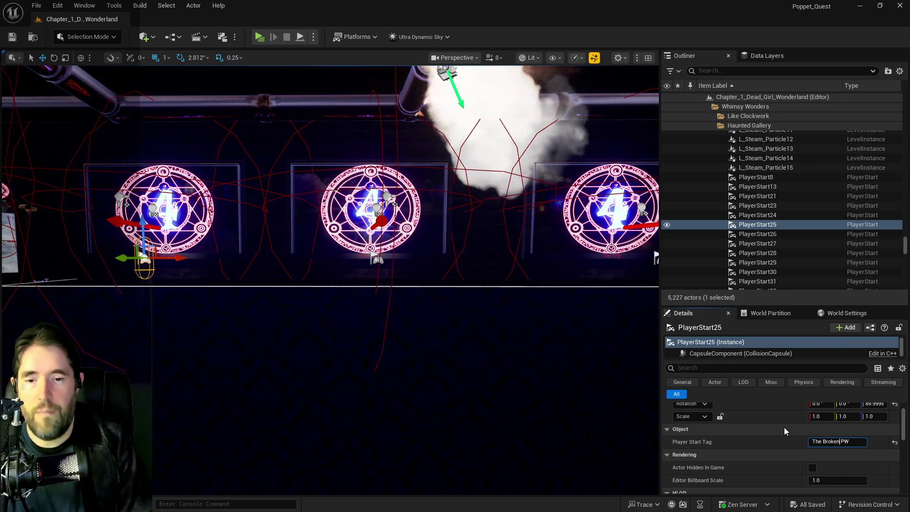
pyautogui.write('ompass')
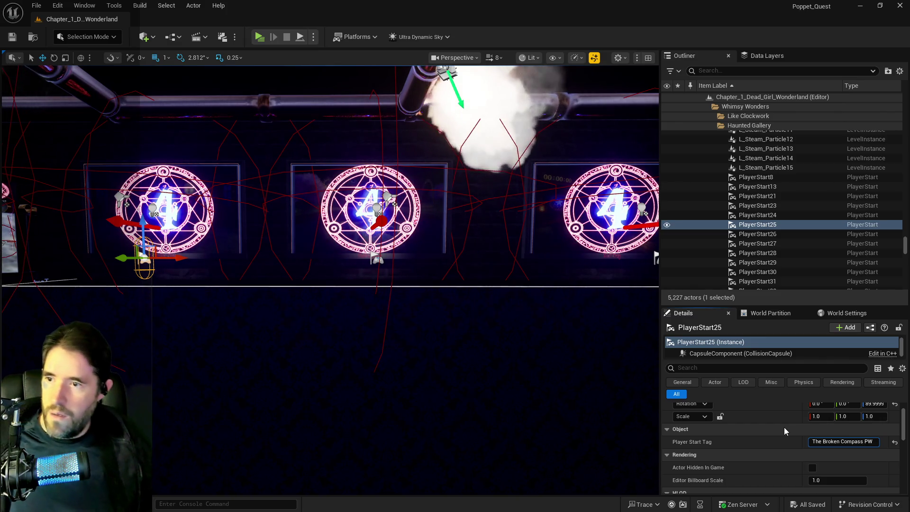
pyautogui.press('Return')
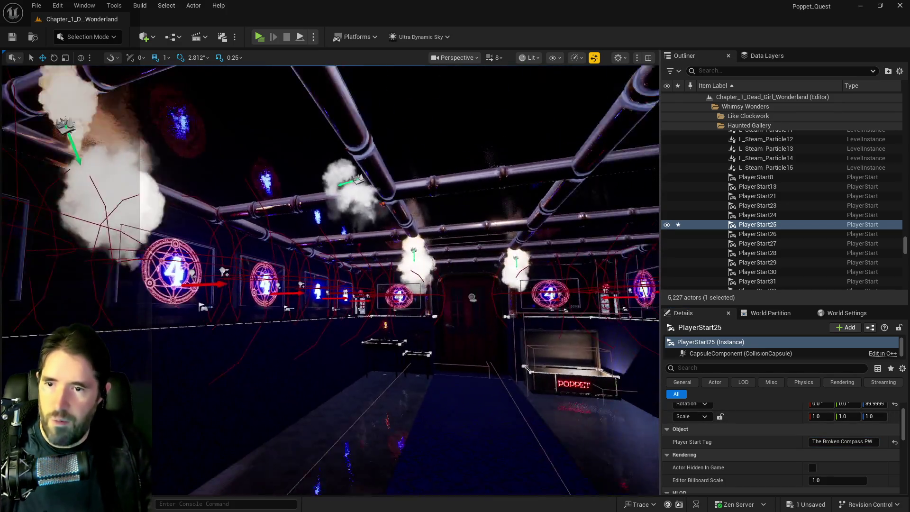
pyautogui.moveTo(572, 414); pyautogui.dragTo(573, 413)
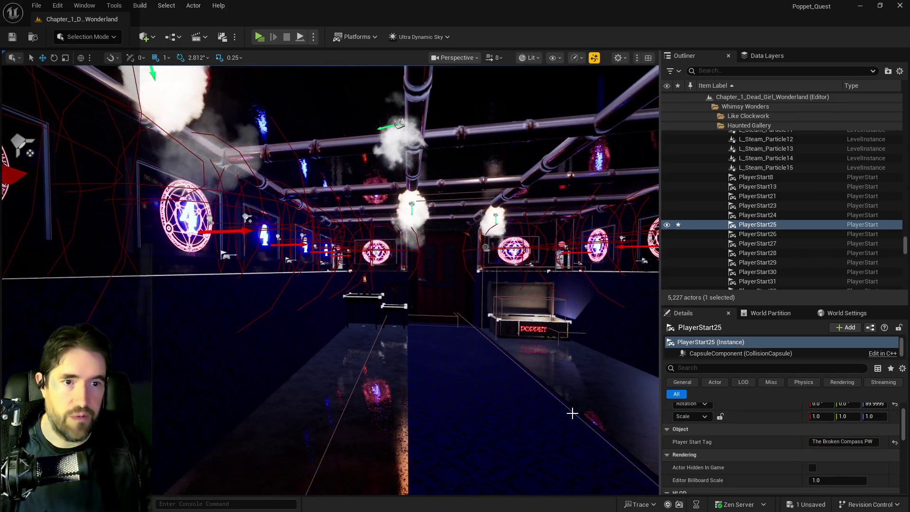